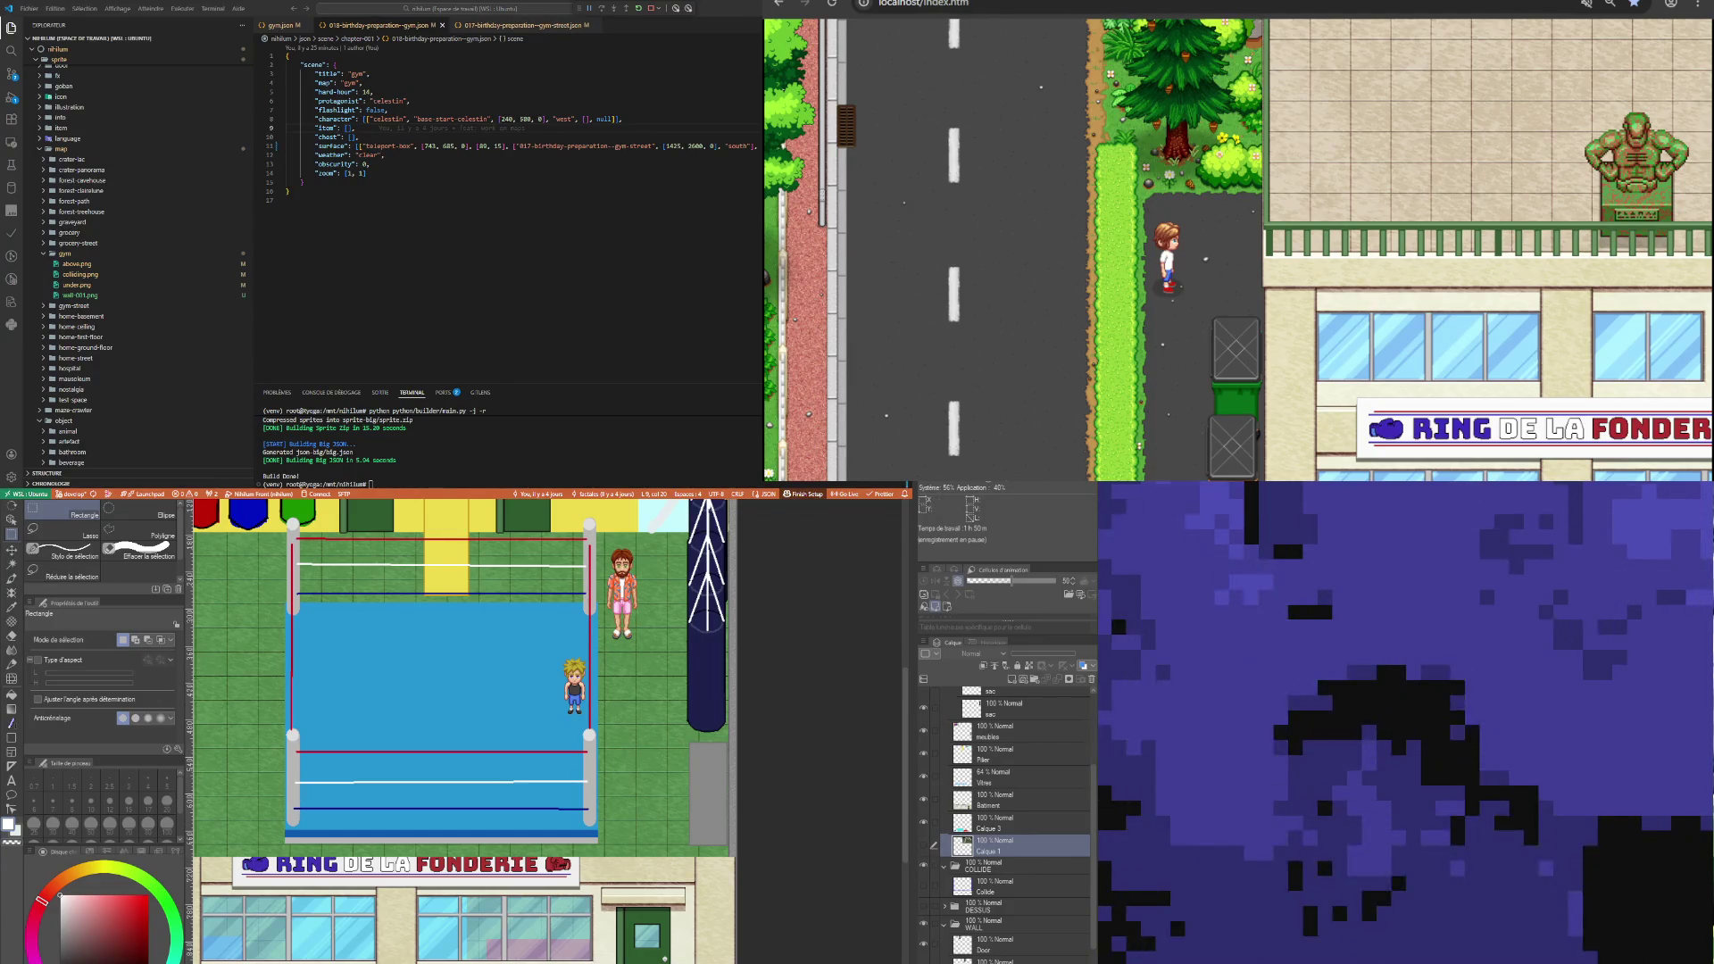
Make the Vitres layer active in the gym map's Layer panel.
left_click(995, 776)
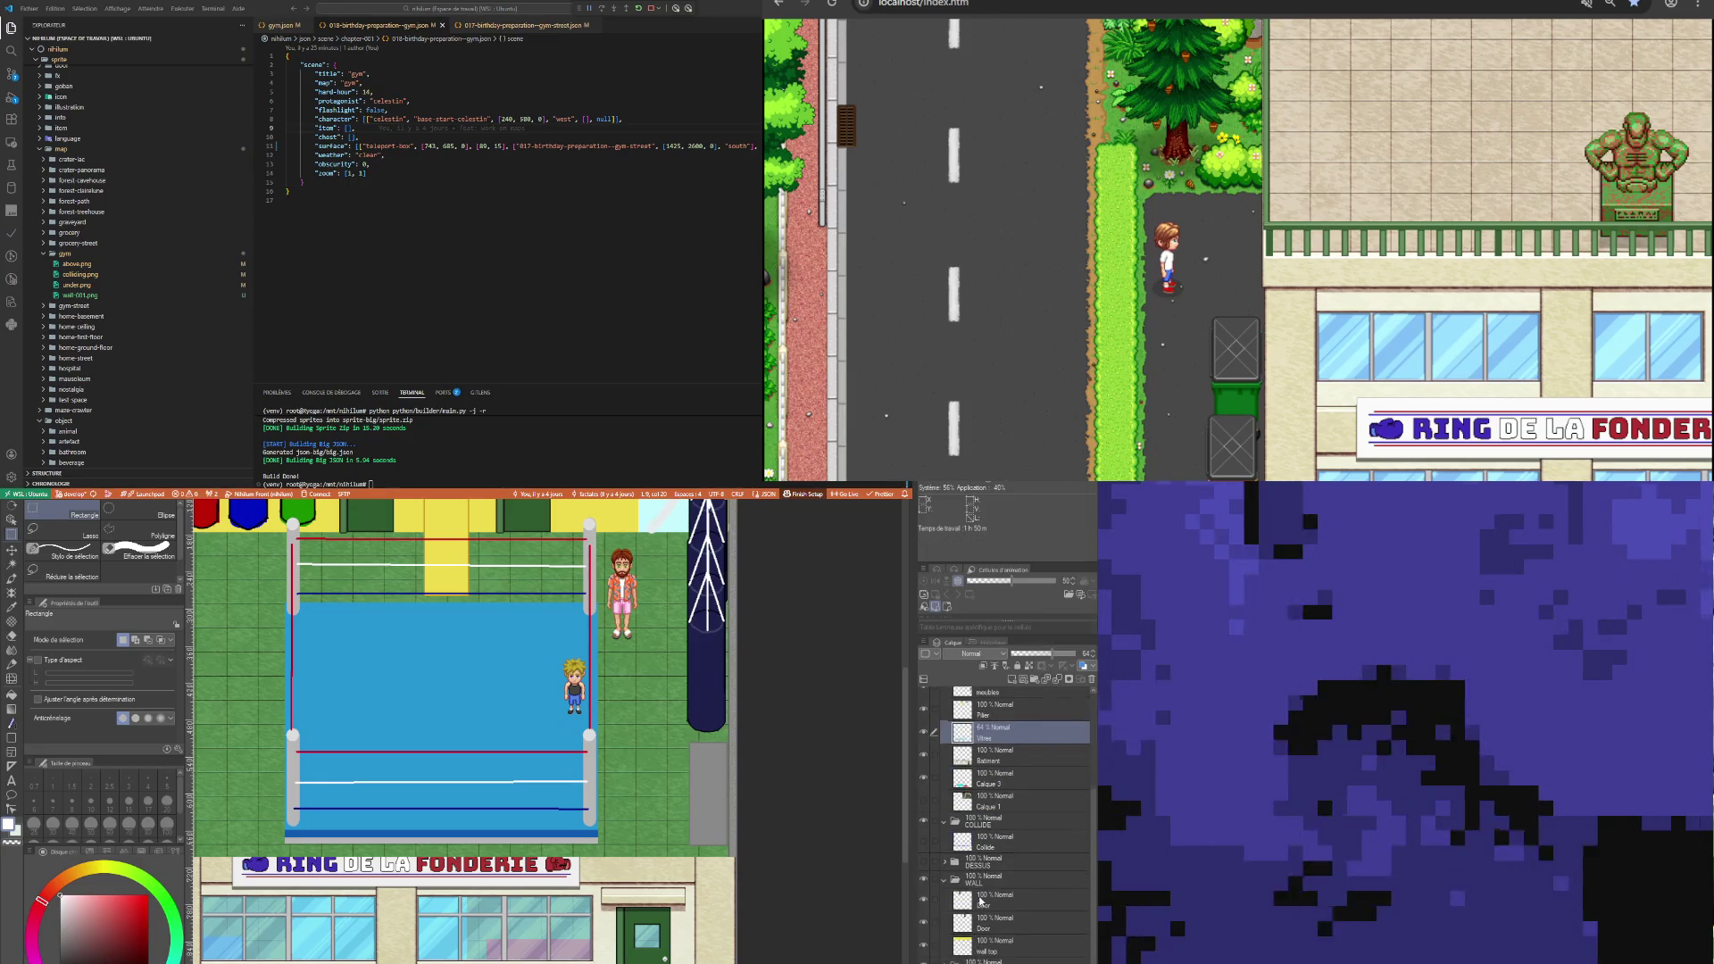
Select the DESSUS layer folder as the active target for edits.
scroll(1006, 841, "up", 2)
scroll(482, 714, "down", 5)
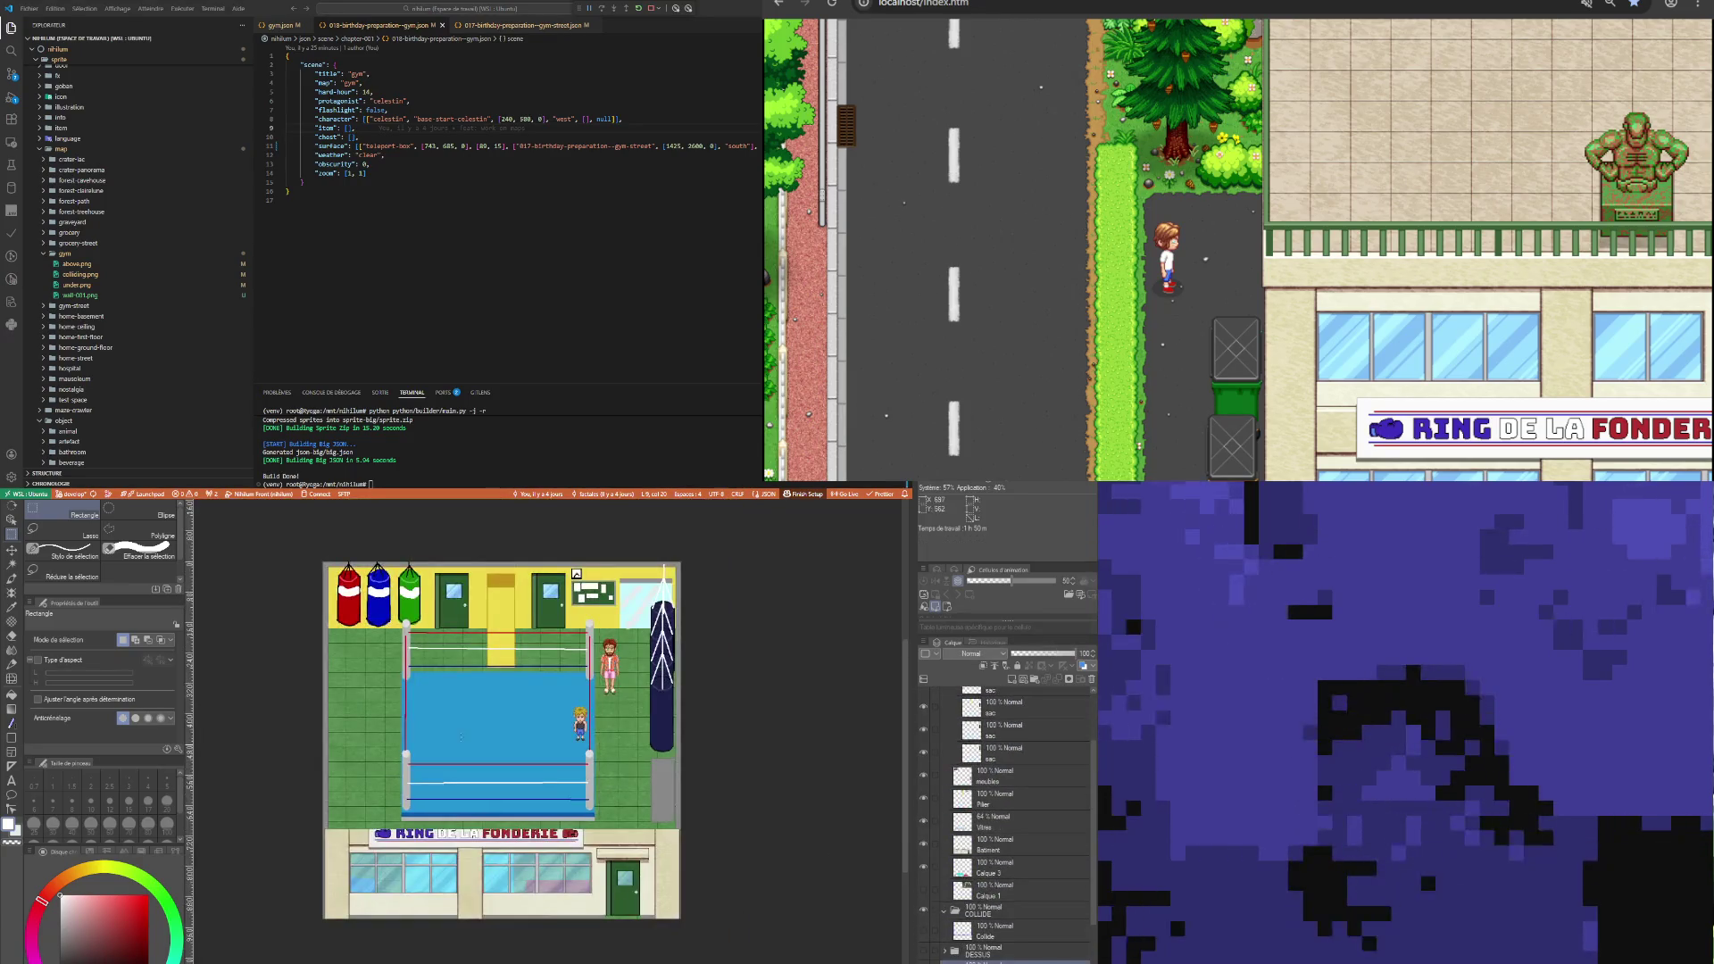
scroll(482, 714, "up", 3)
scroll(482, 714, "up", 1)
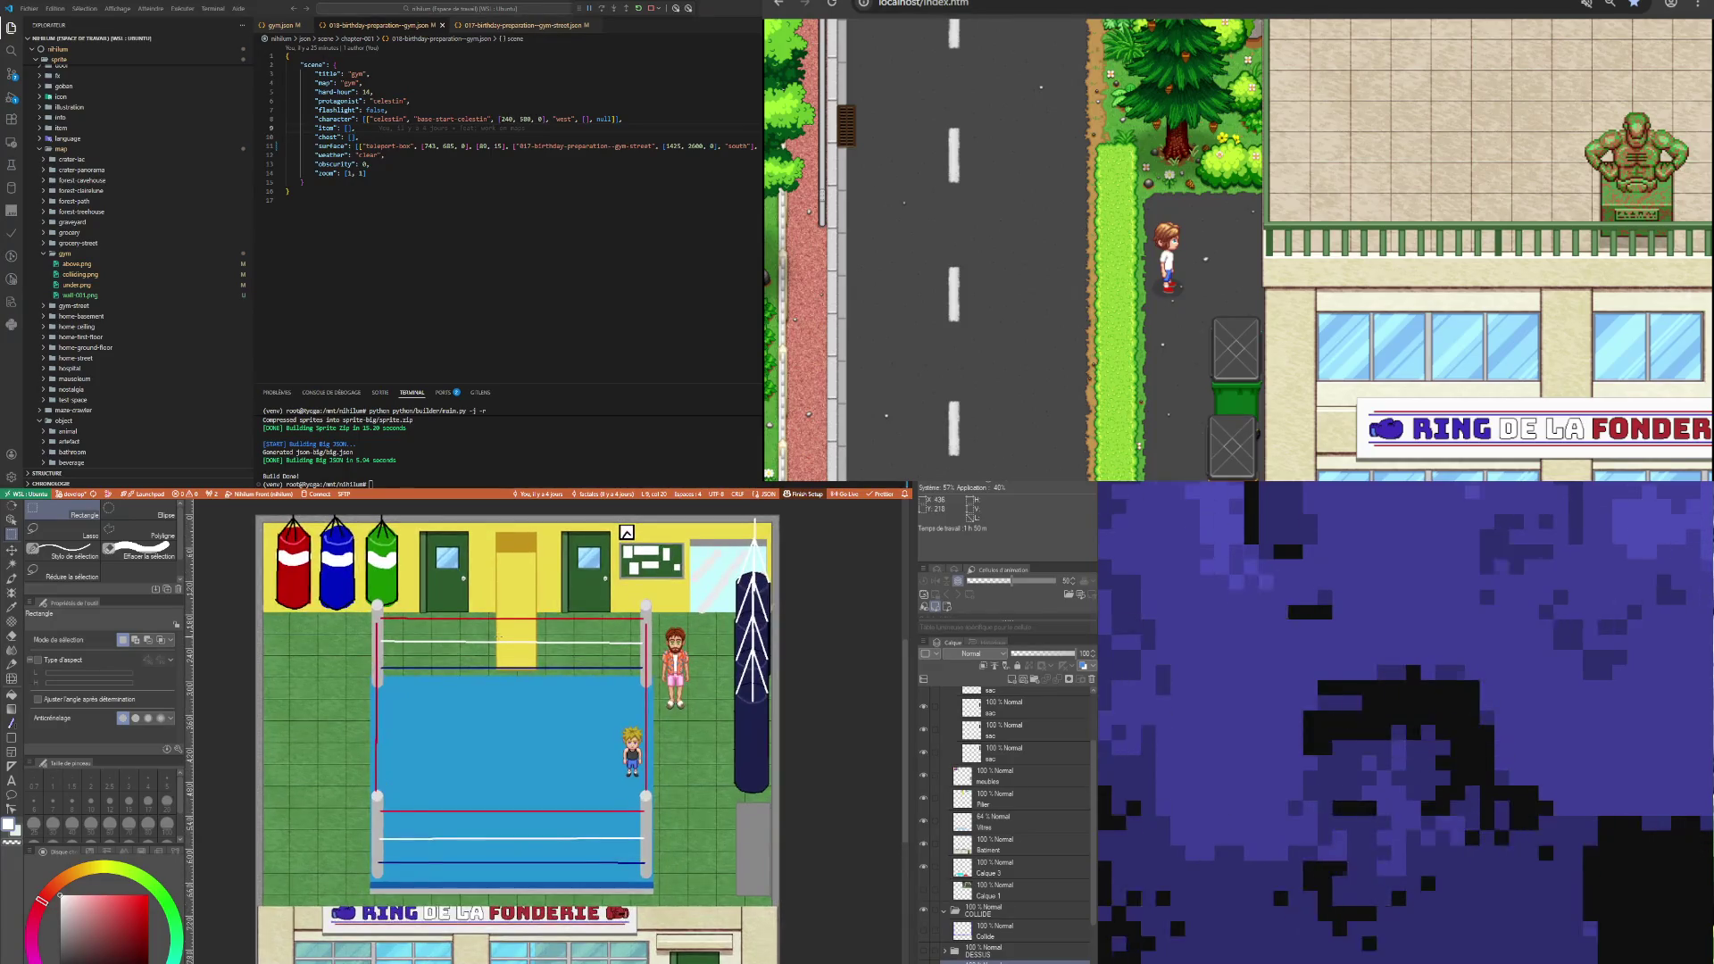
scroll(513, 741, "down", 2)
scroll(1036, 879, "down", 3)
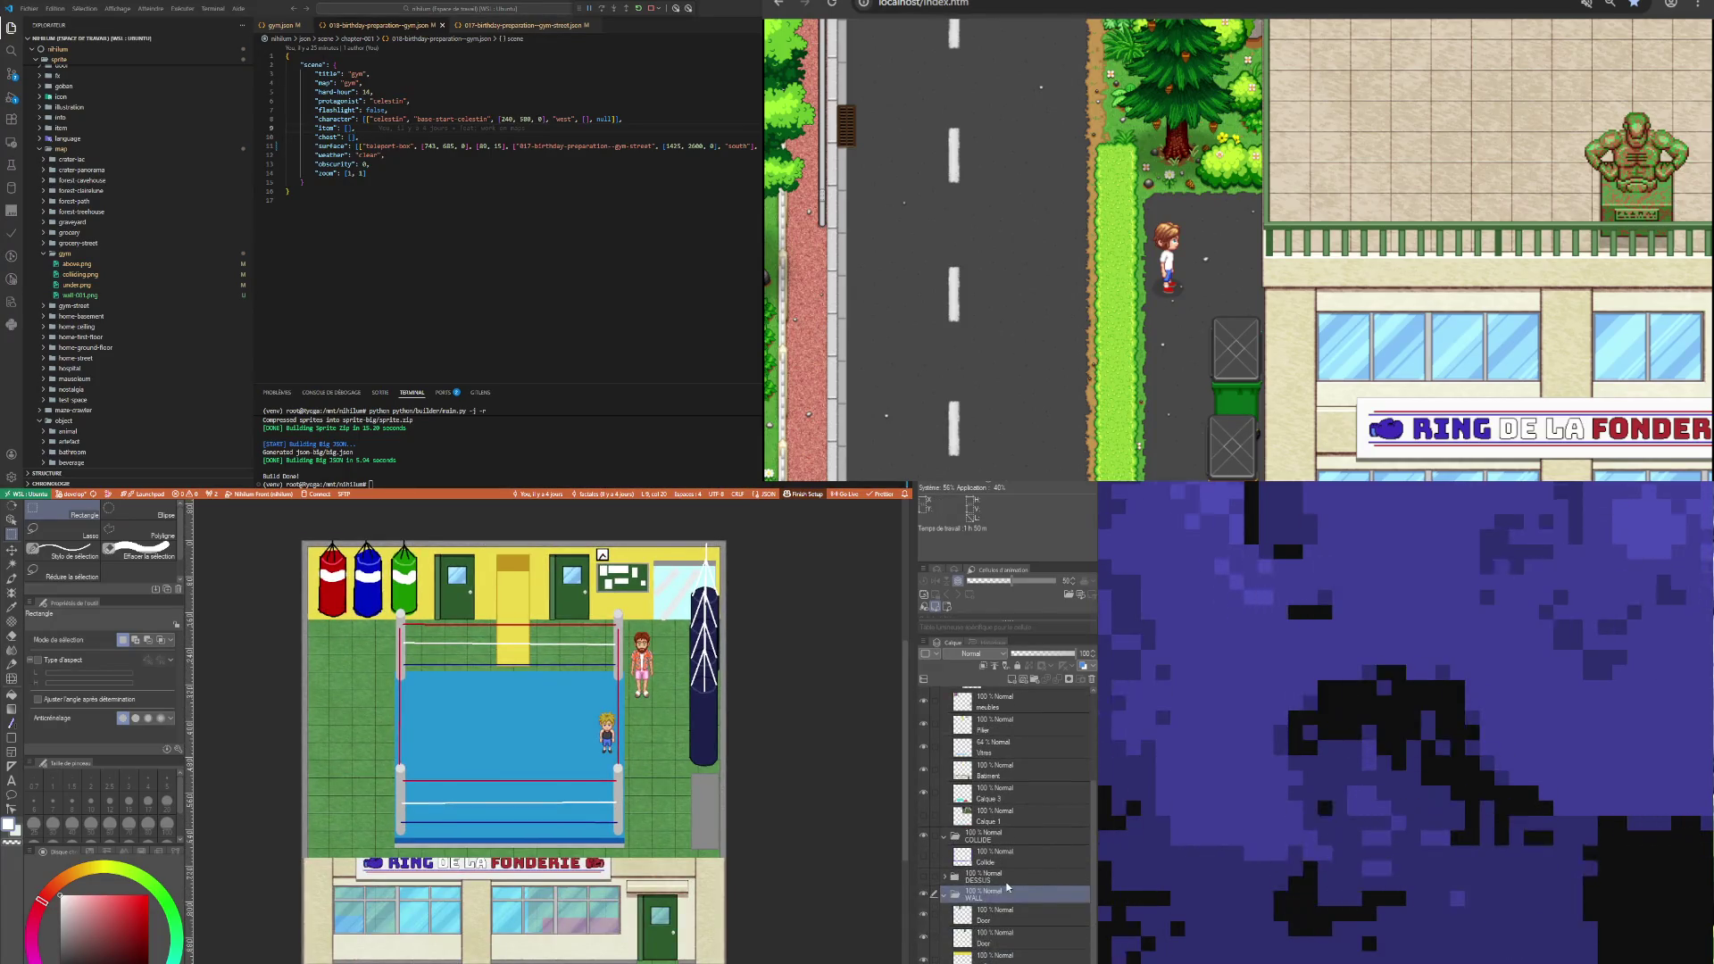
left_click(948, 879)
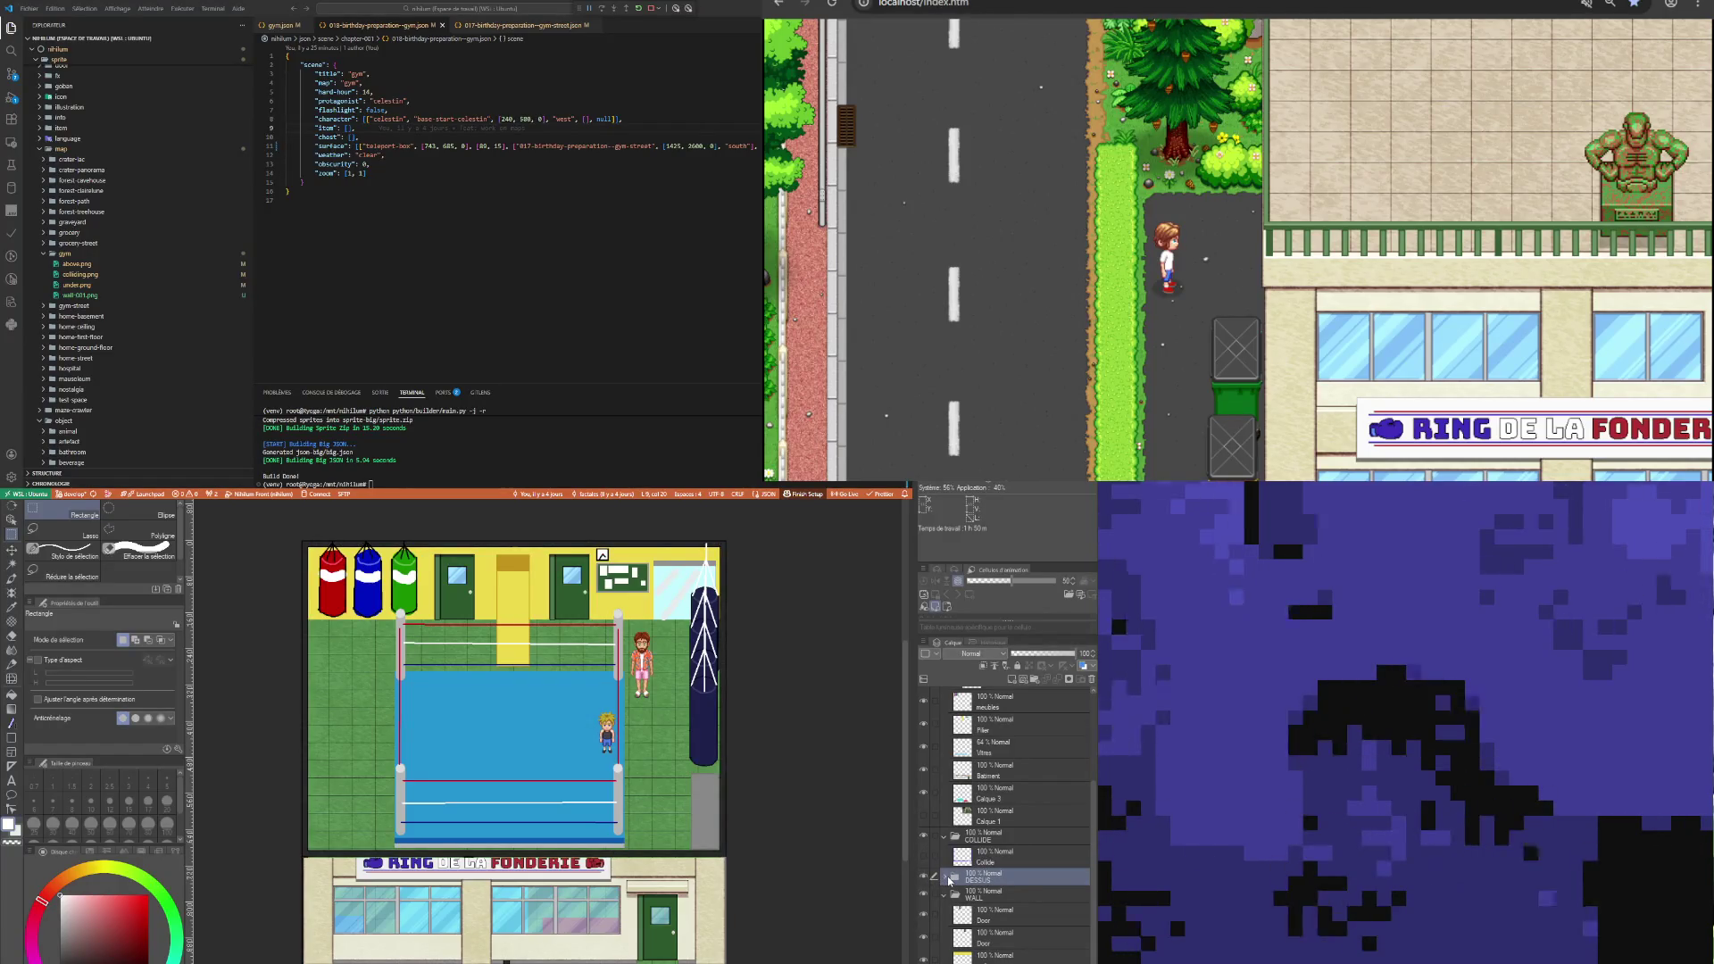
scroll(1009, 841, "up", 3)
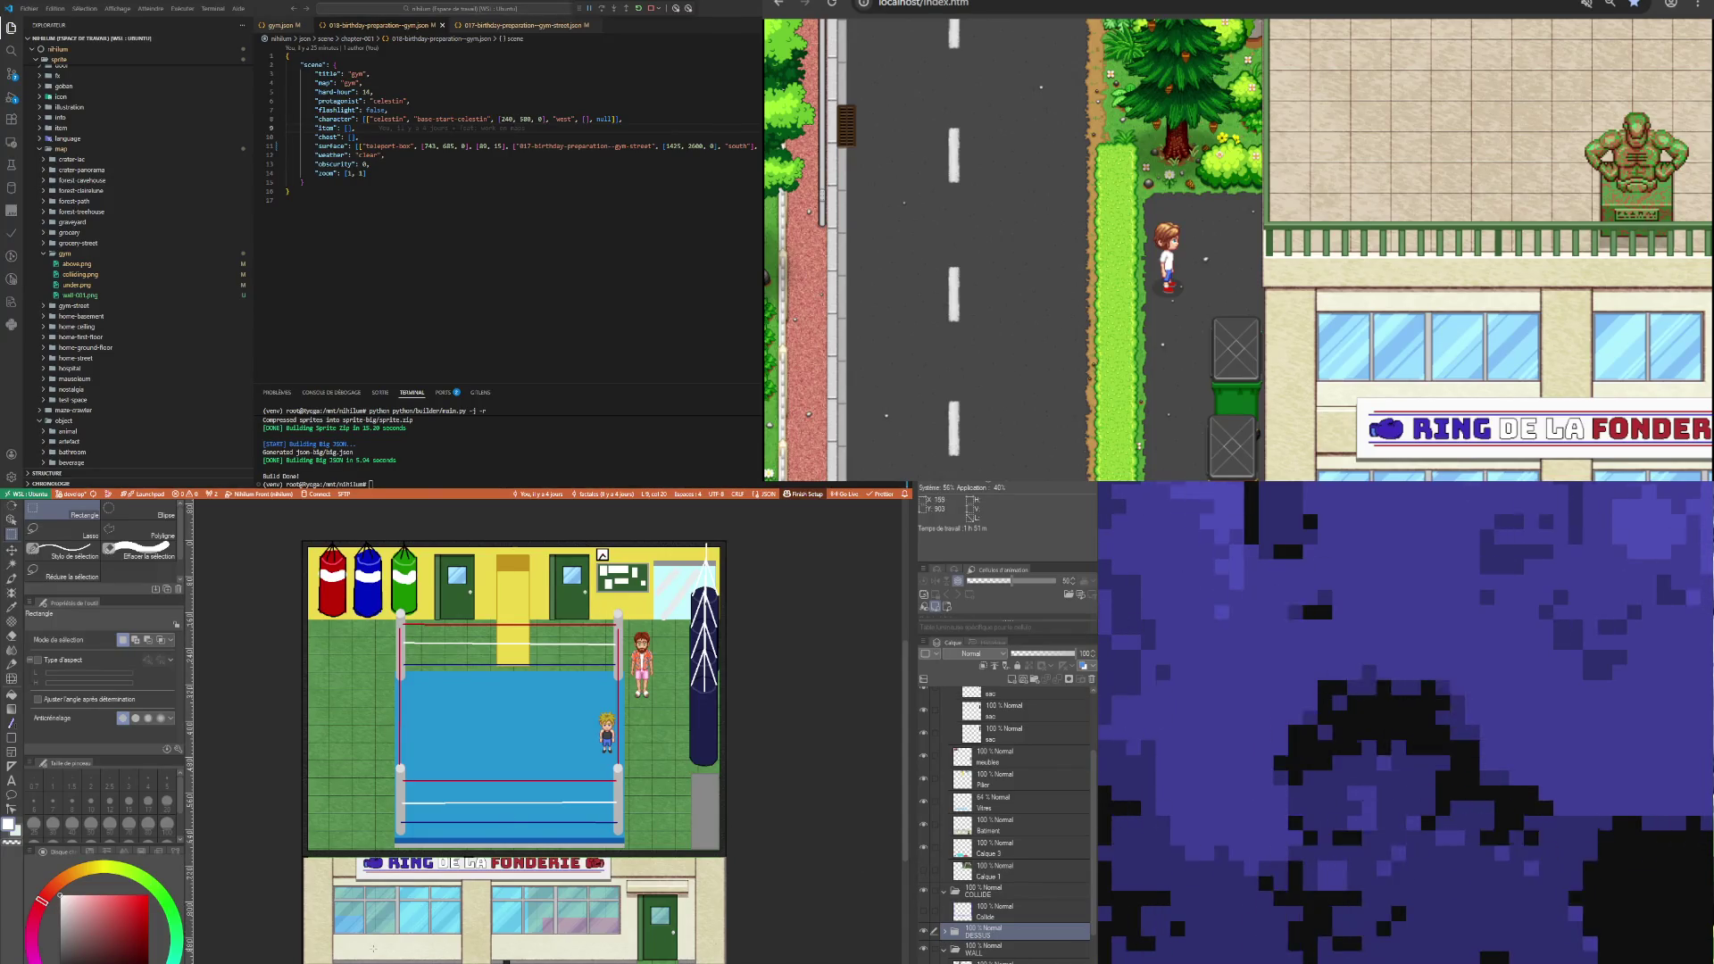
scroll(447, 933, "up", 2)
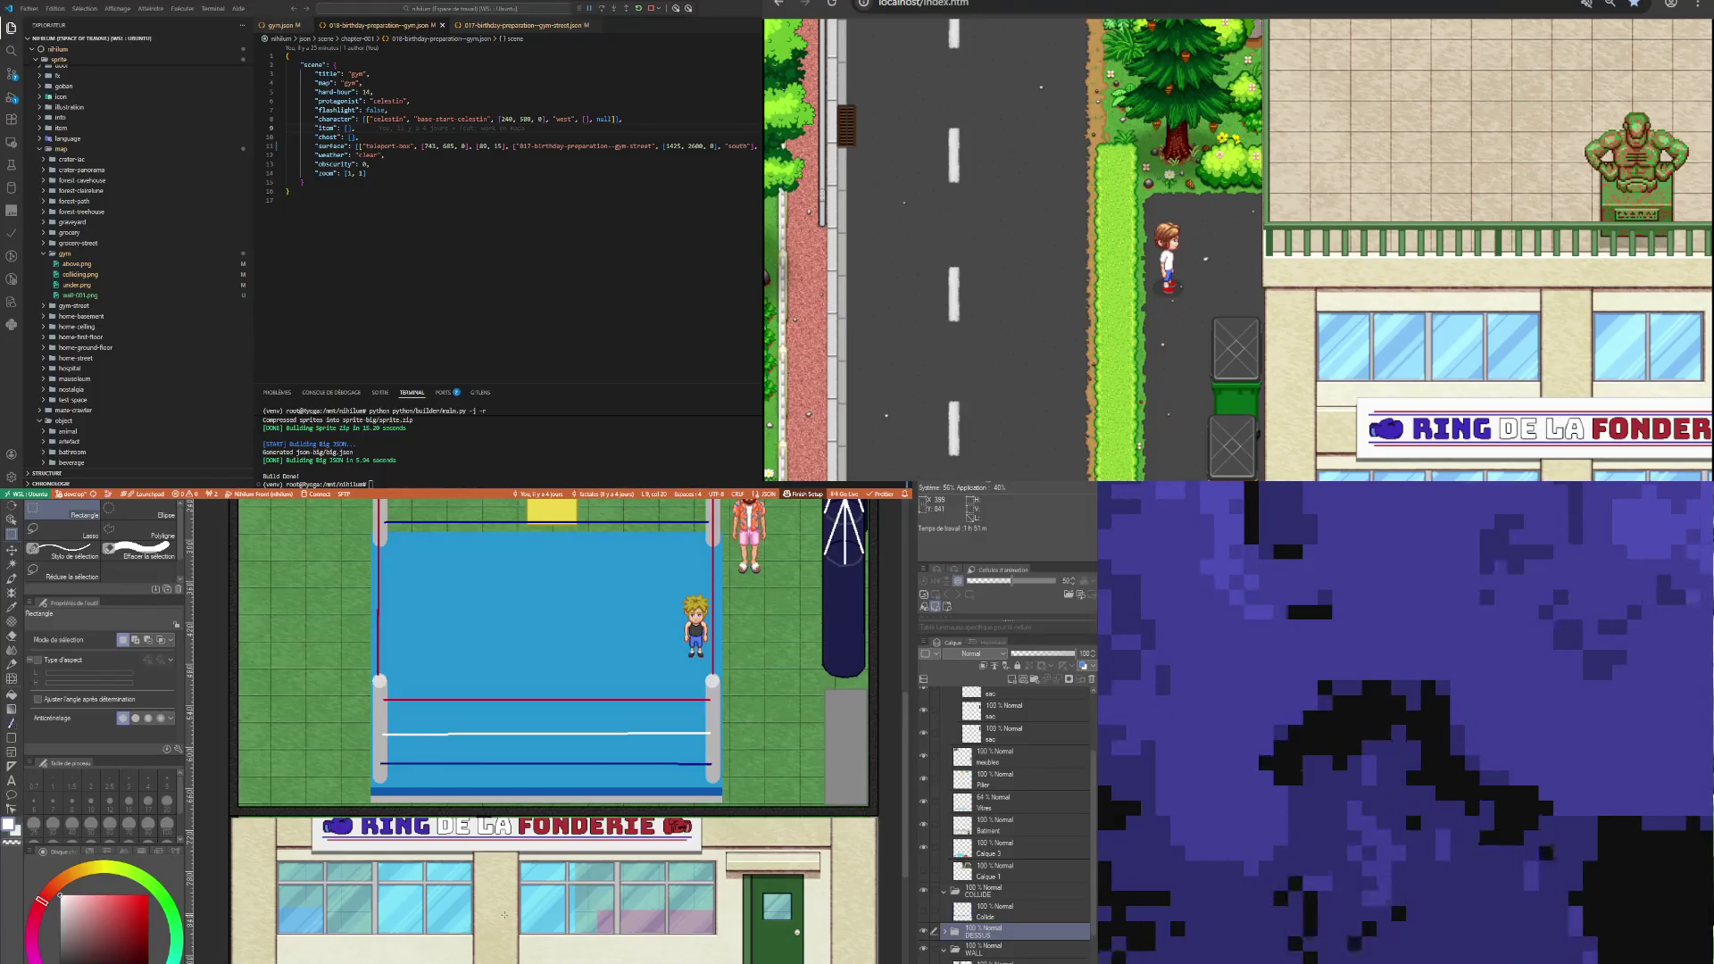
scroll(500, 864, "down", 1)
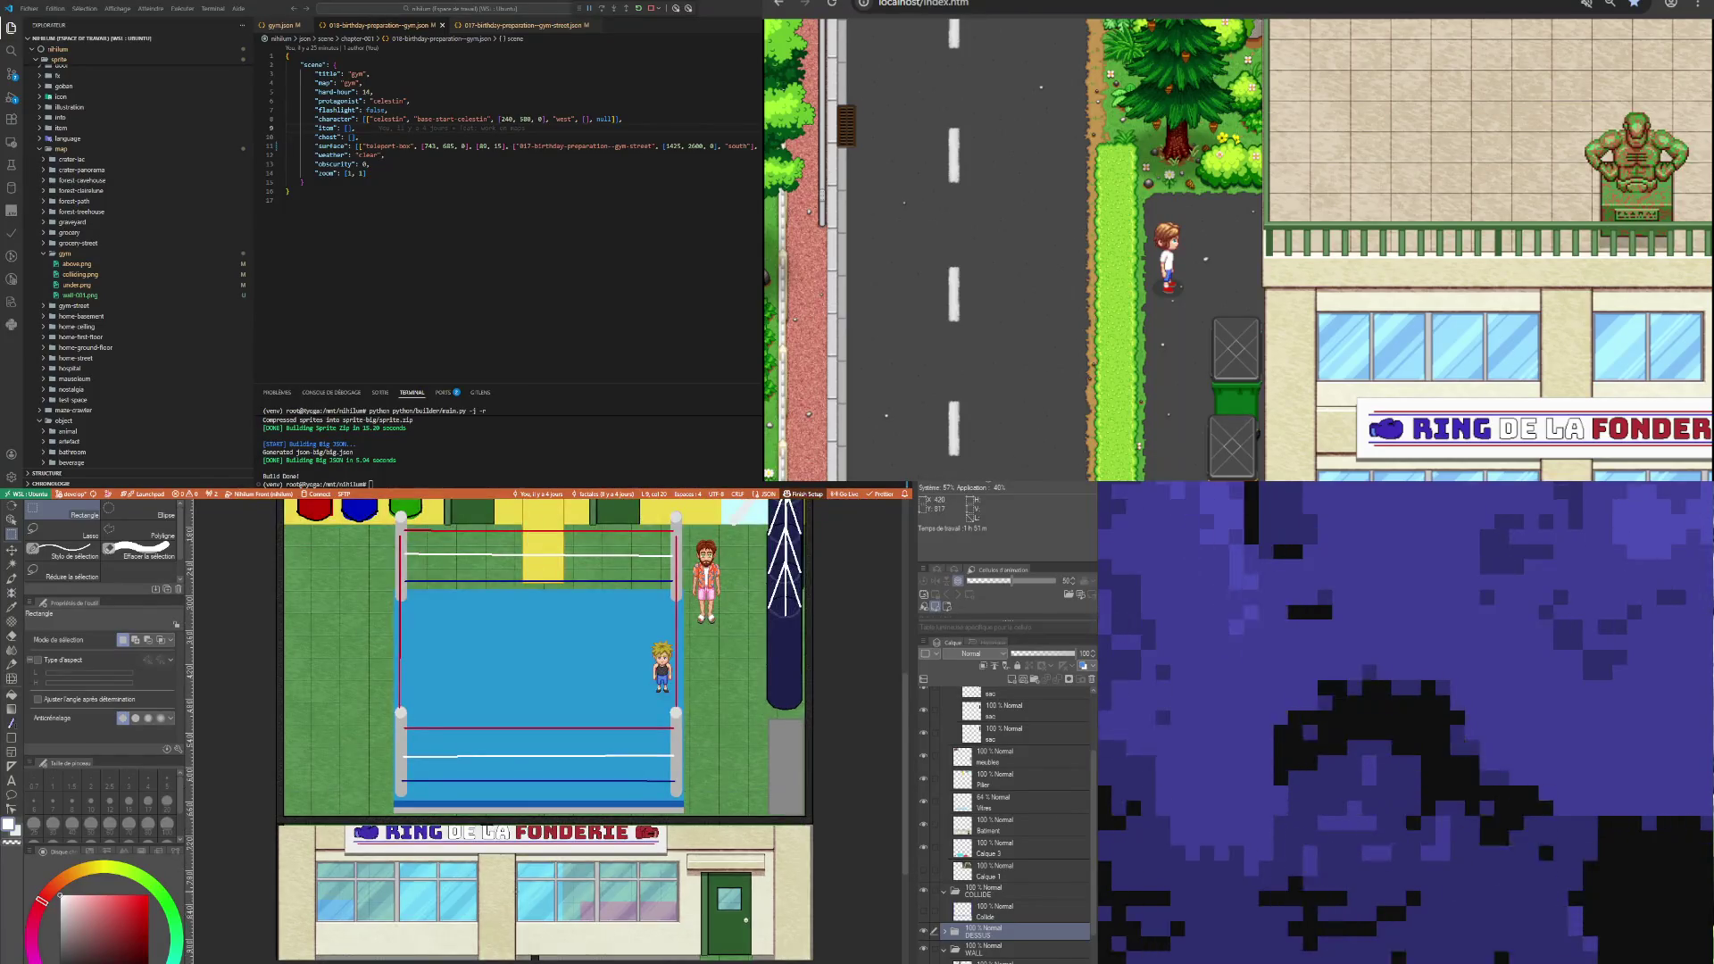
scroll(813, 836, "up", 3)
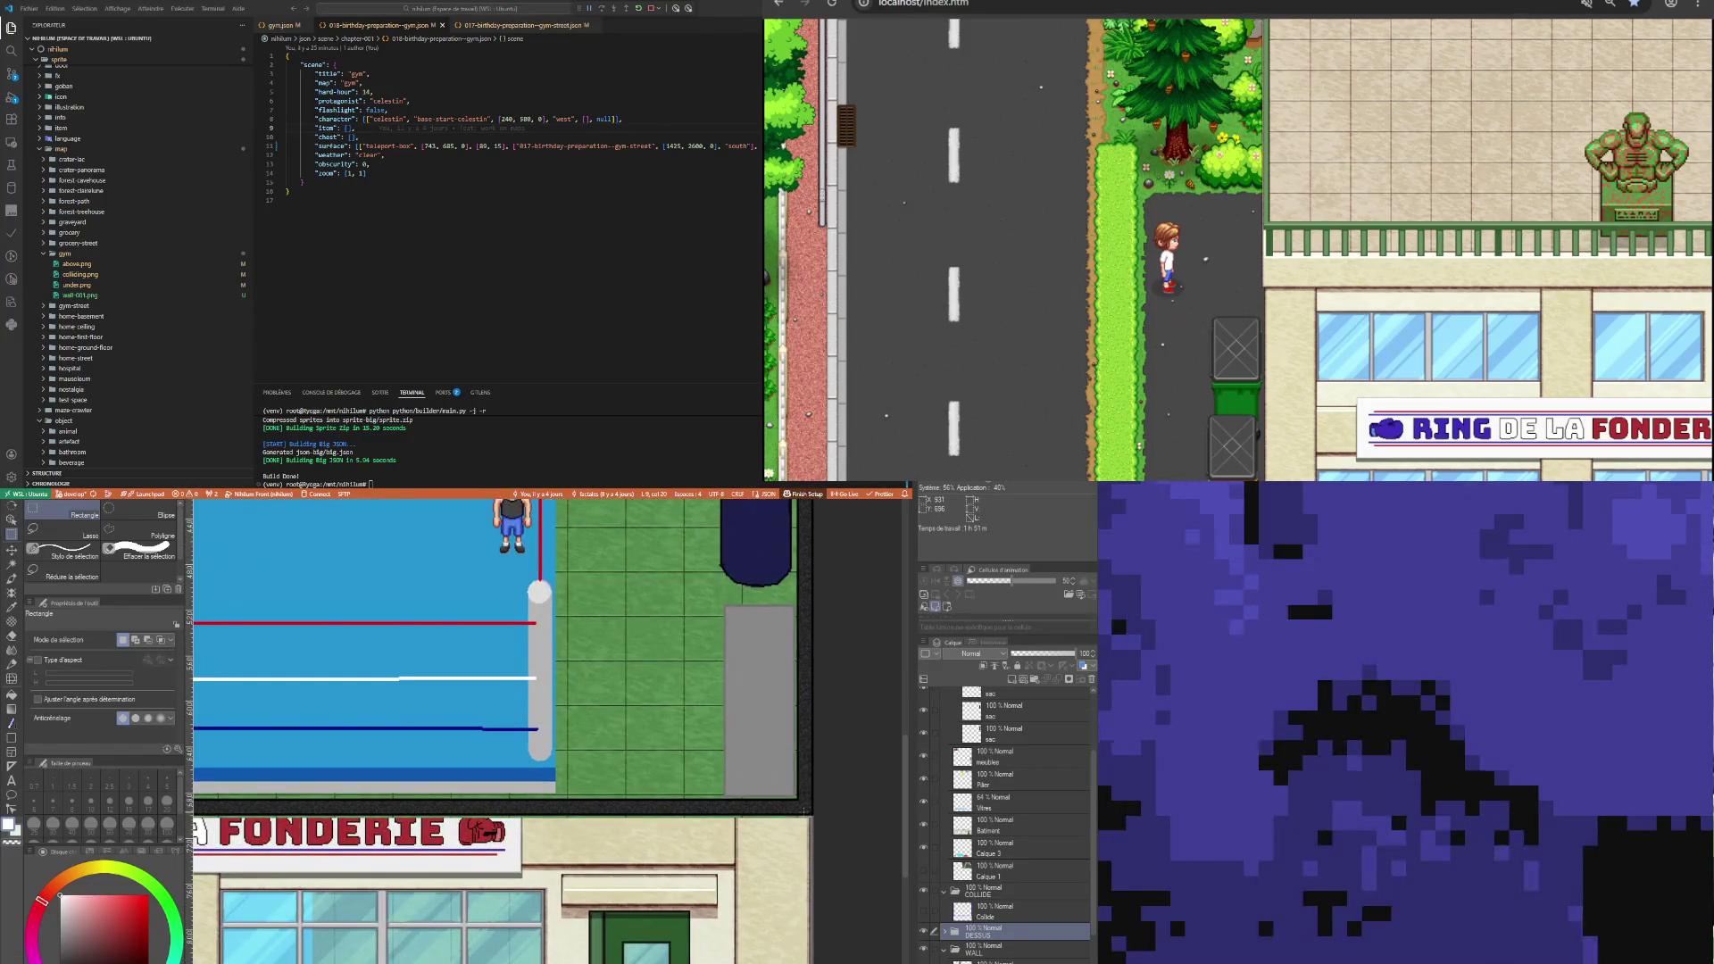
scroll(794, 817, "down", 1)
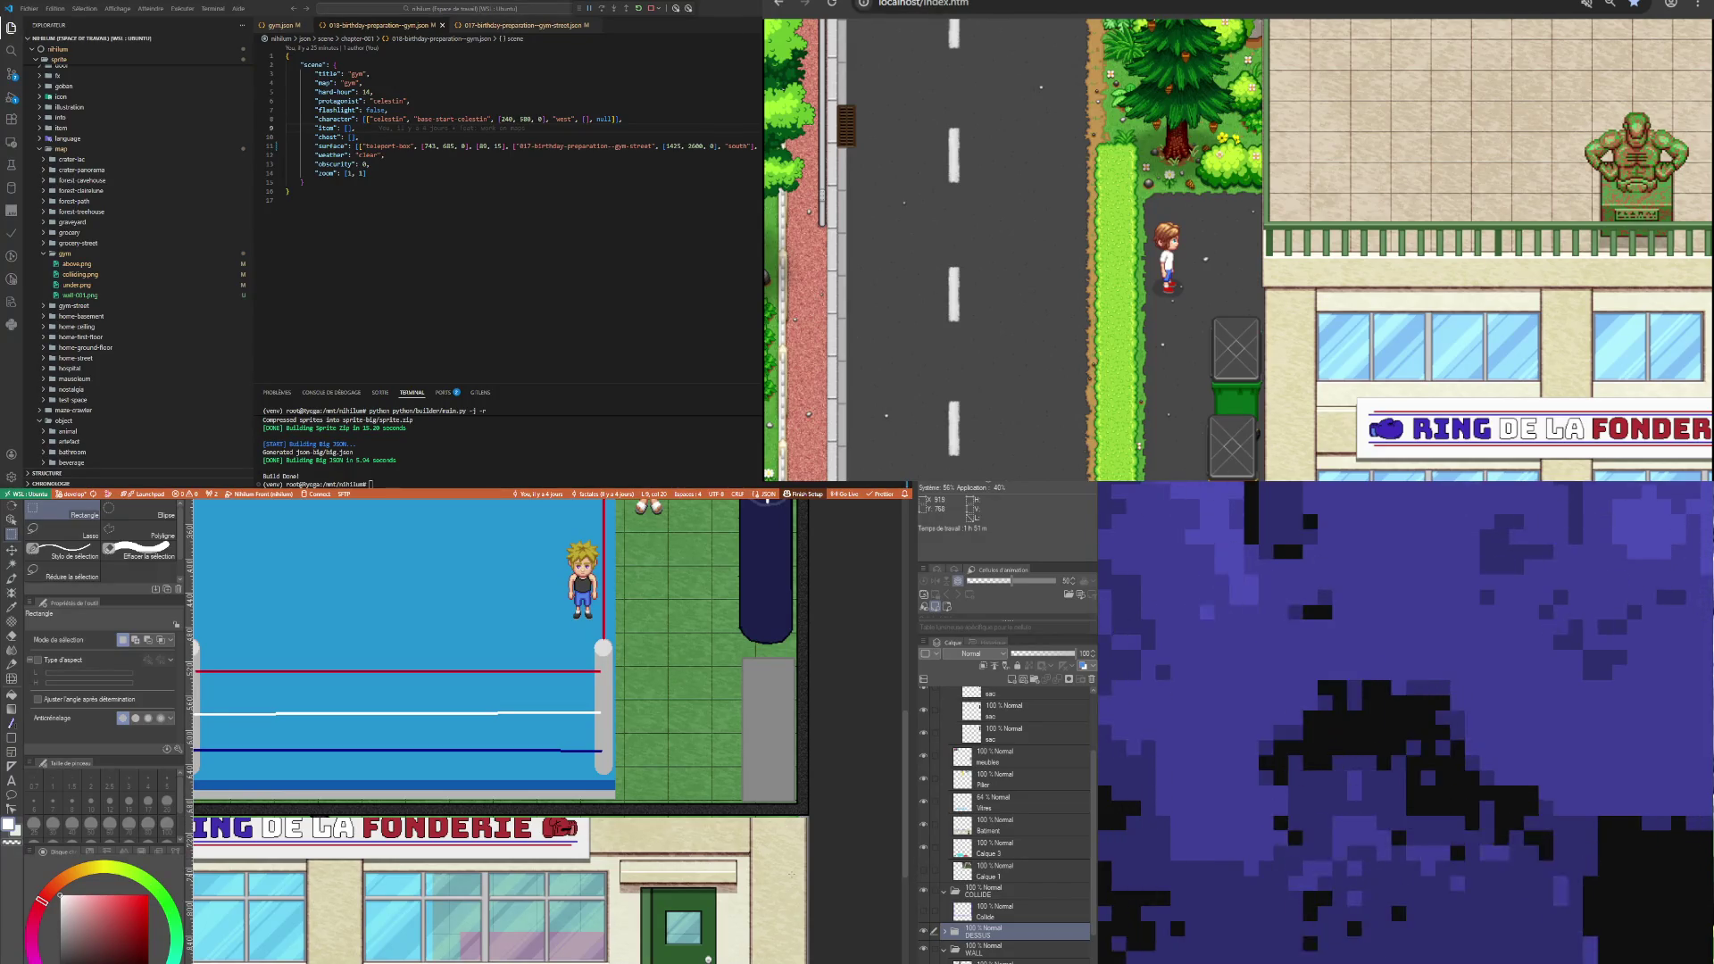
scroll(604, 942, "down", 3)
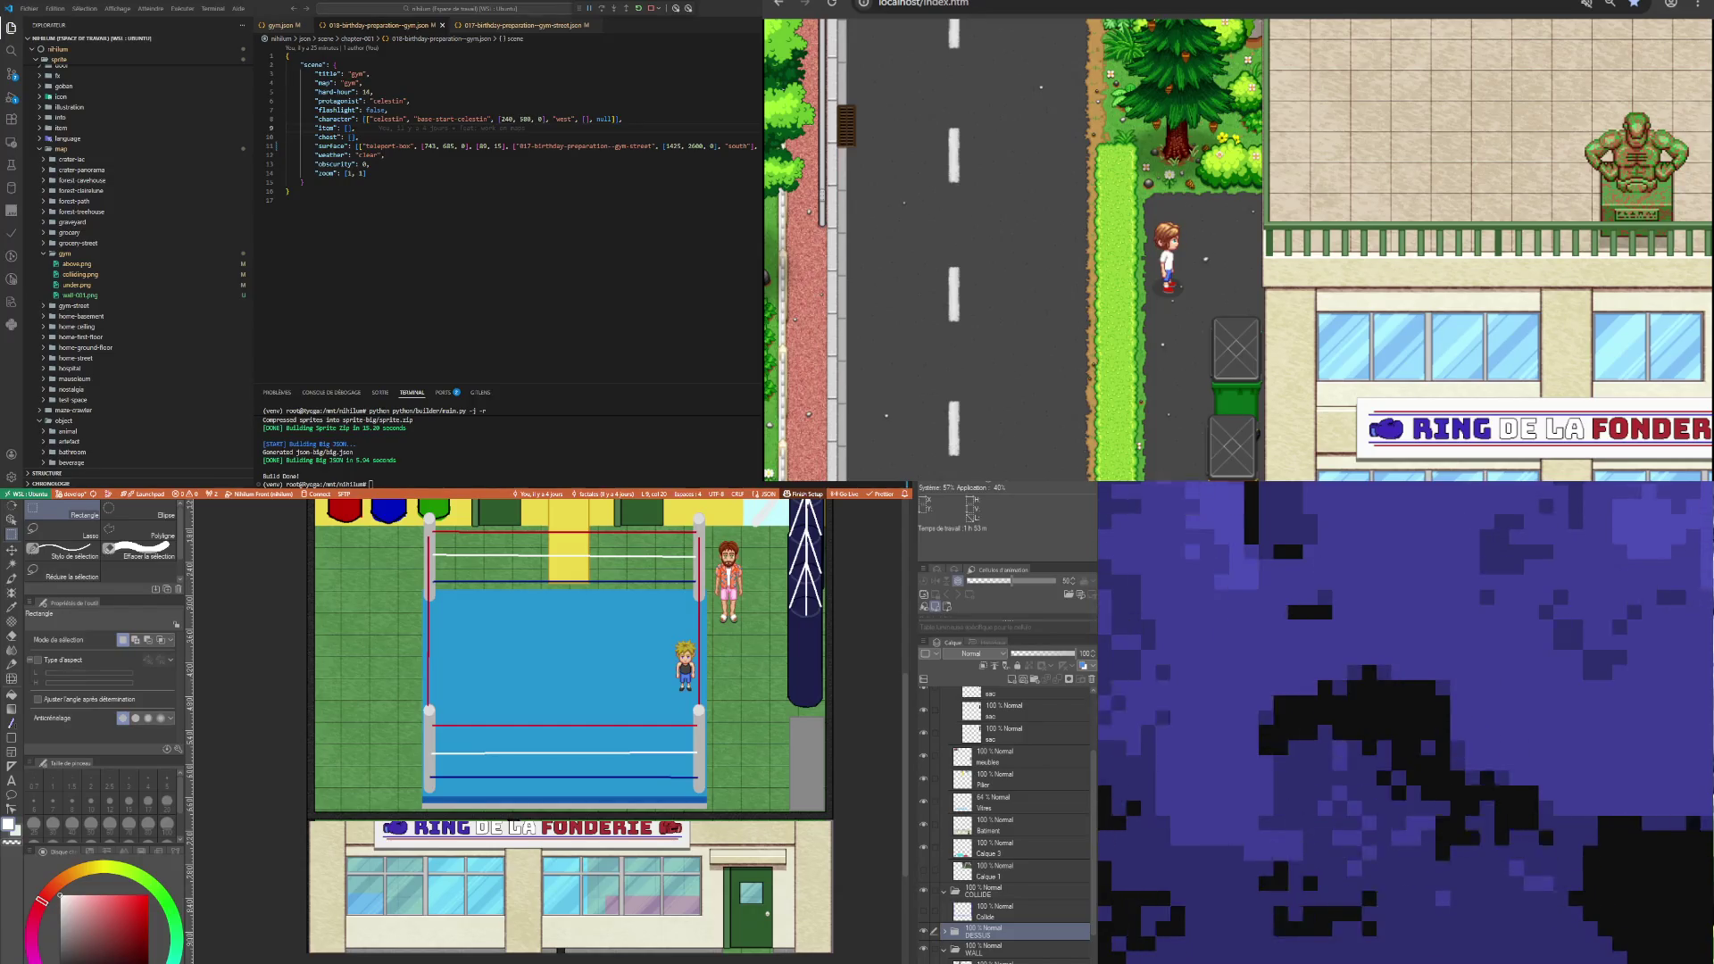
left_click(944, 931)
Pick the interieur-mure-01 layer, fit the map to the window, and make a first rectangle selection.
left_click(1011, 957)
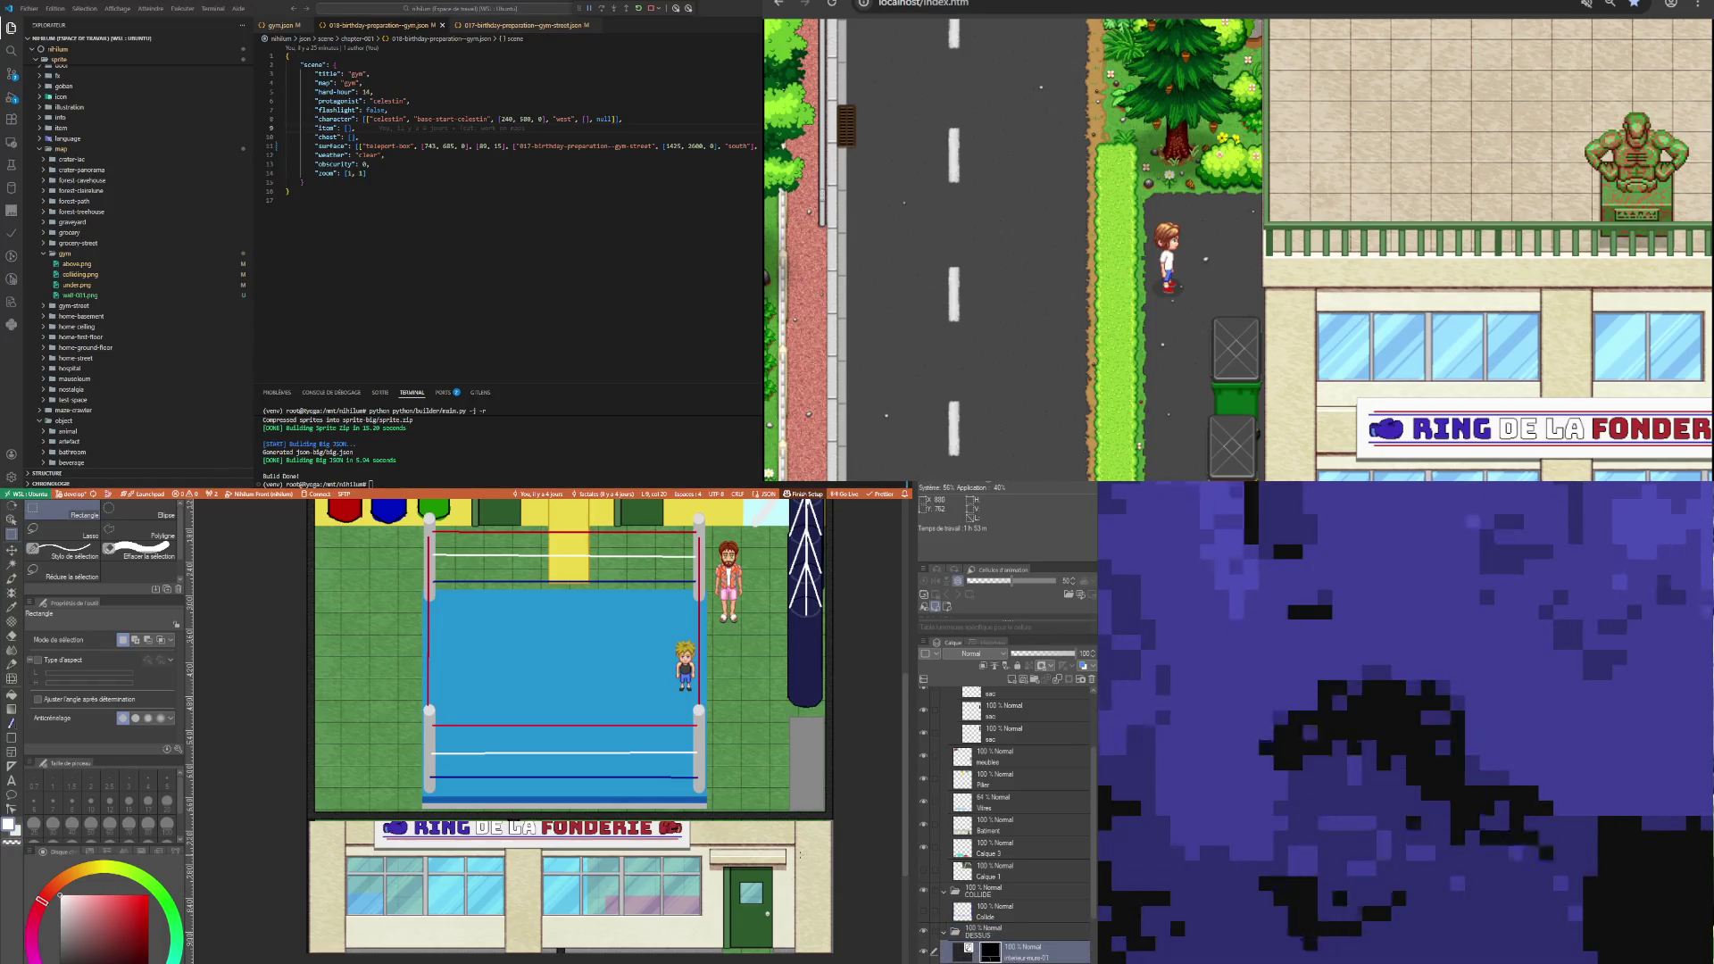
key("ctrl+0")
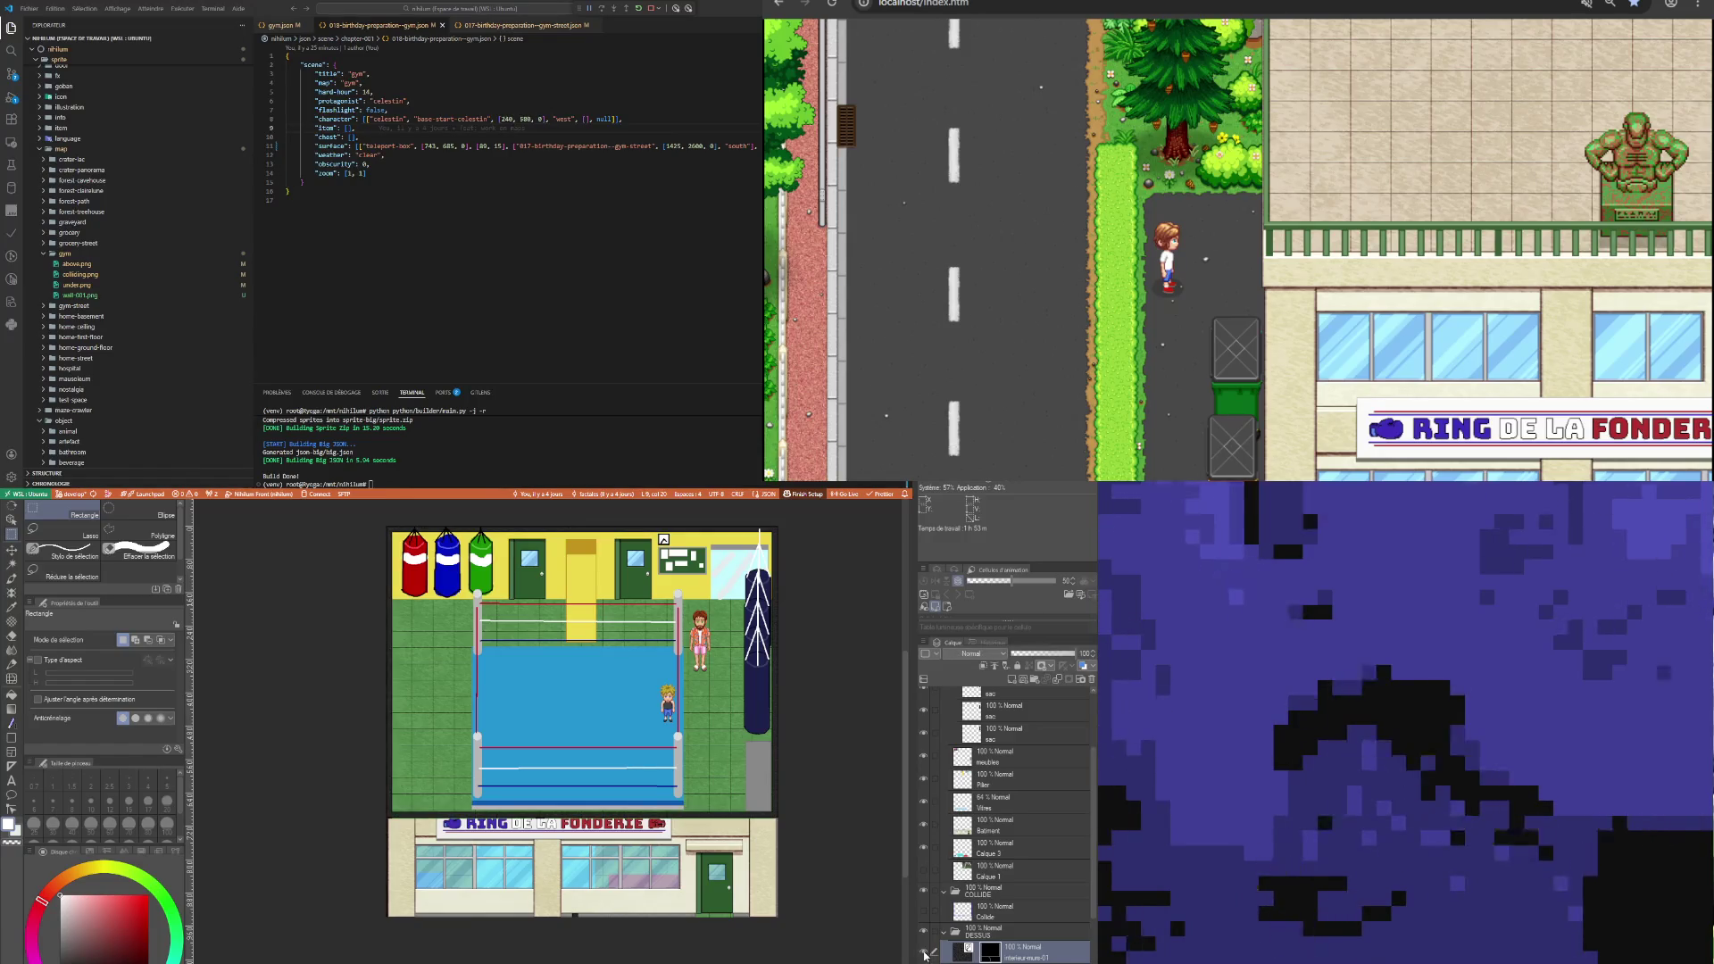
scroll(516, 917, "up", 1)
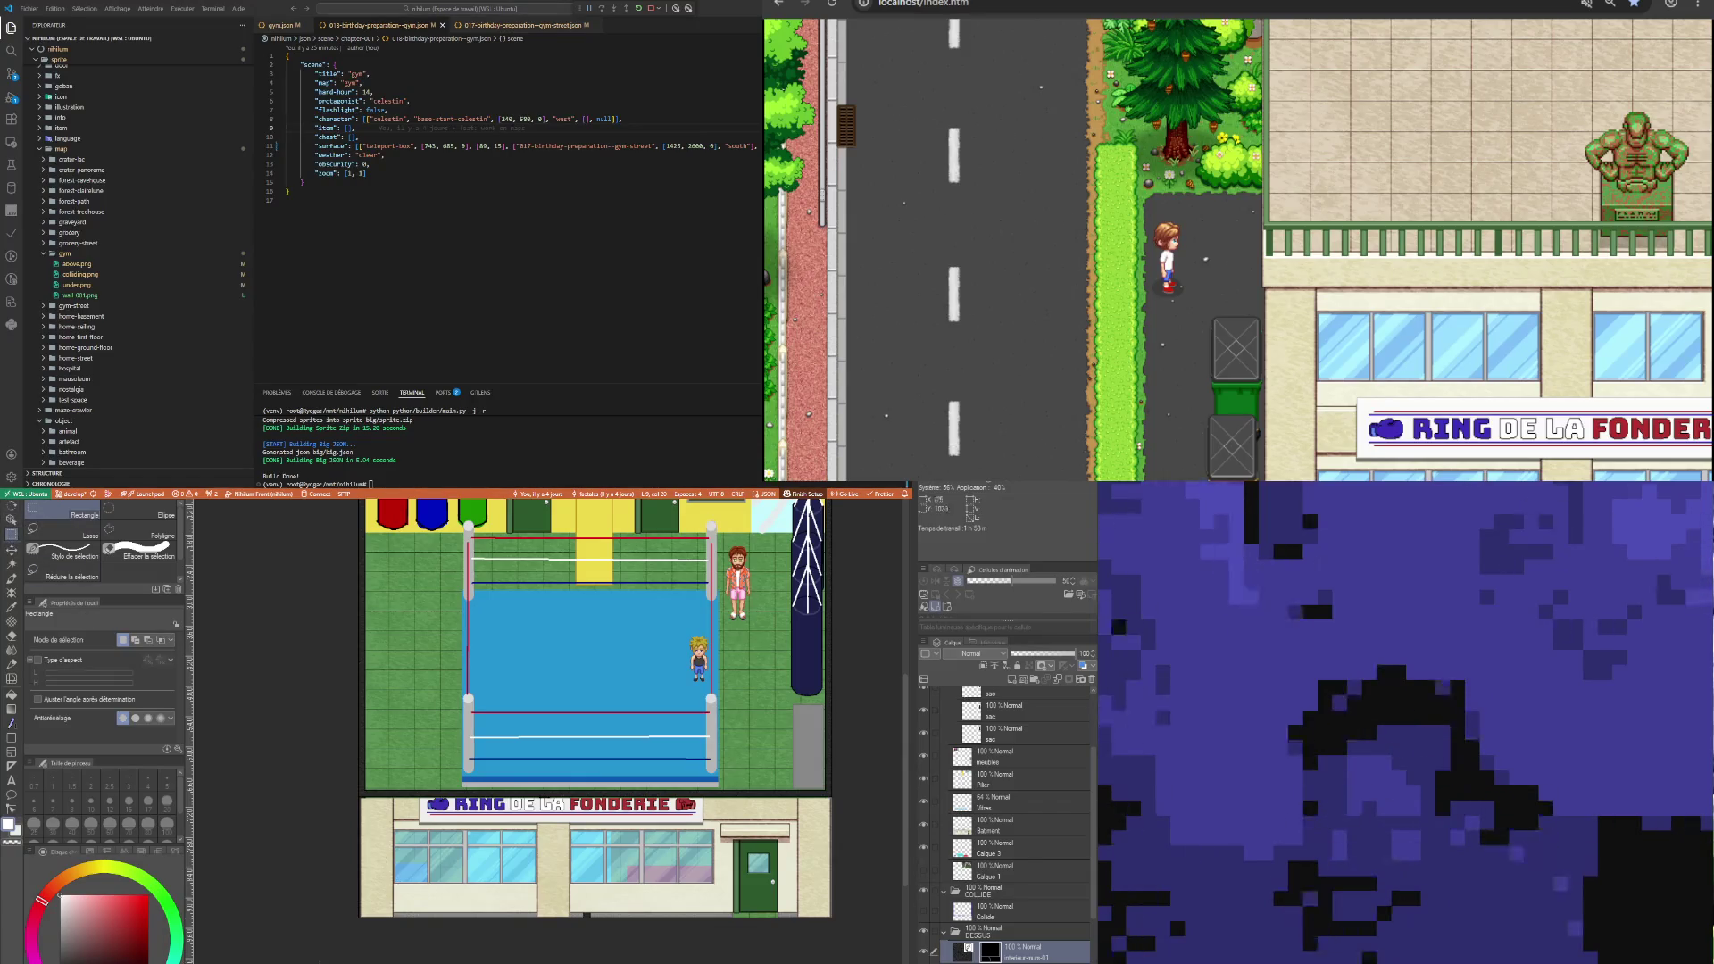
mouse_move(320, 963)
left_mouse_down()
mouse_move(846, 814)
mouse_move(864, 778)
left_mouse_up()
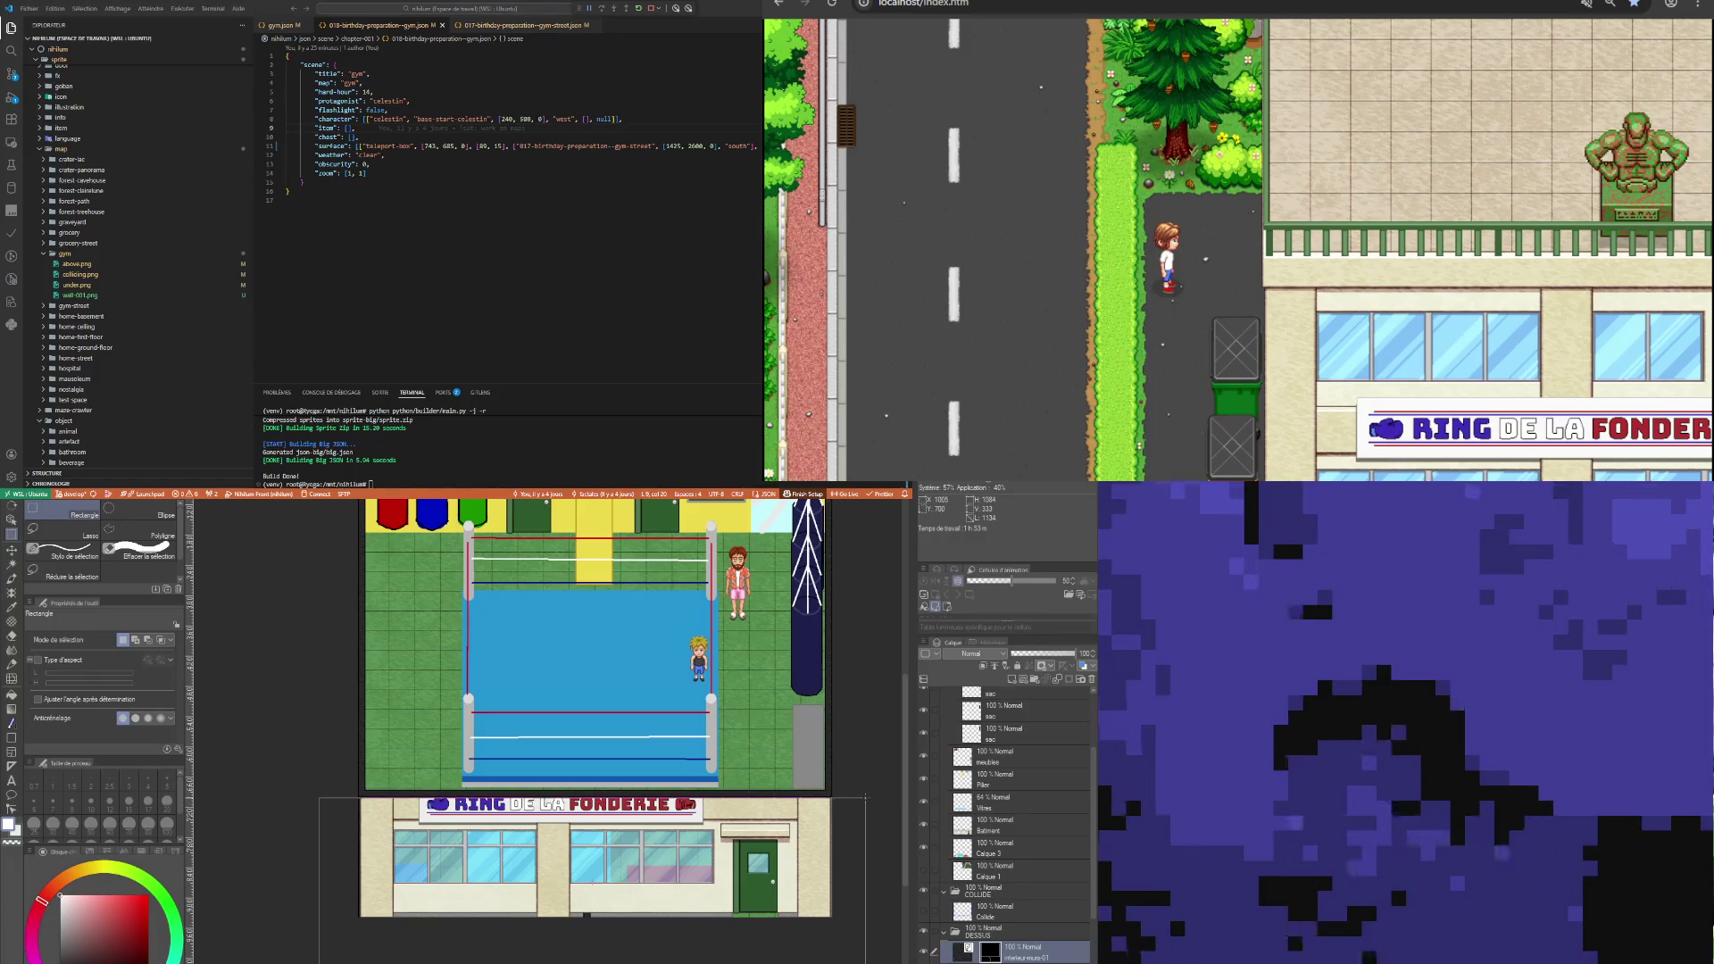
Redo the rectangle selection across the wall strip between floor and storefront.
scroll(863, 776, "up", 3)
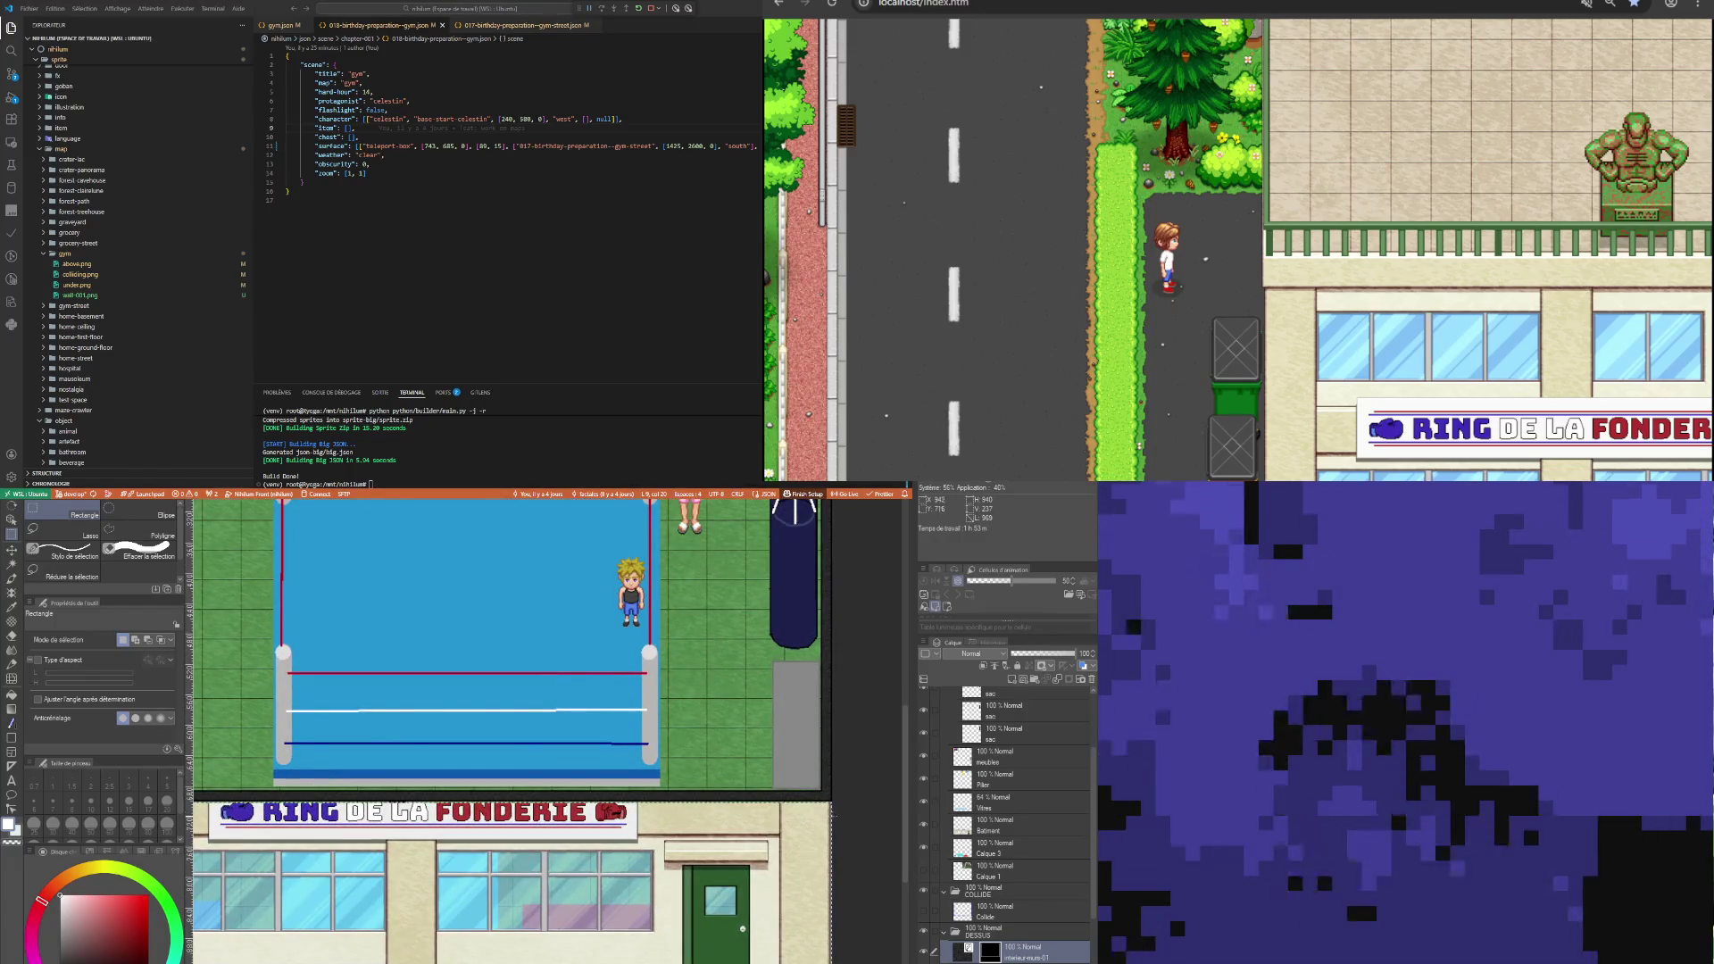
scroll(732, 801, "up", 2)
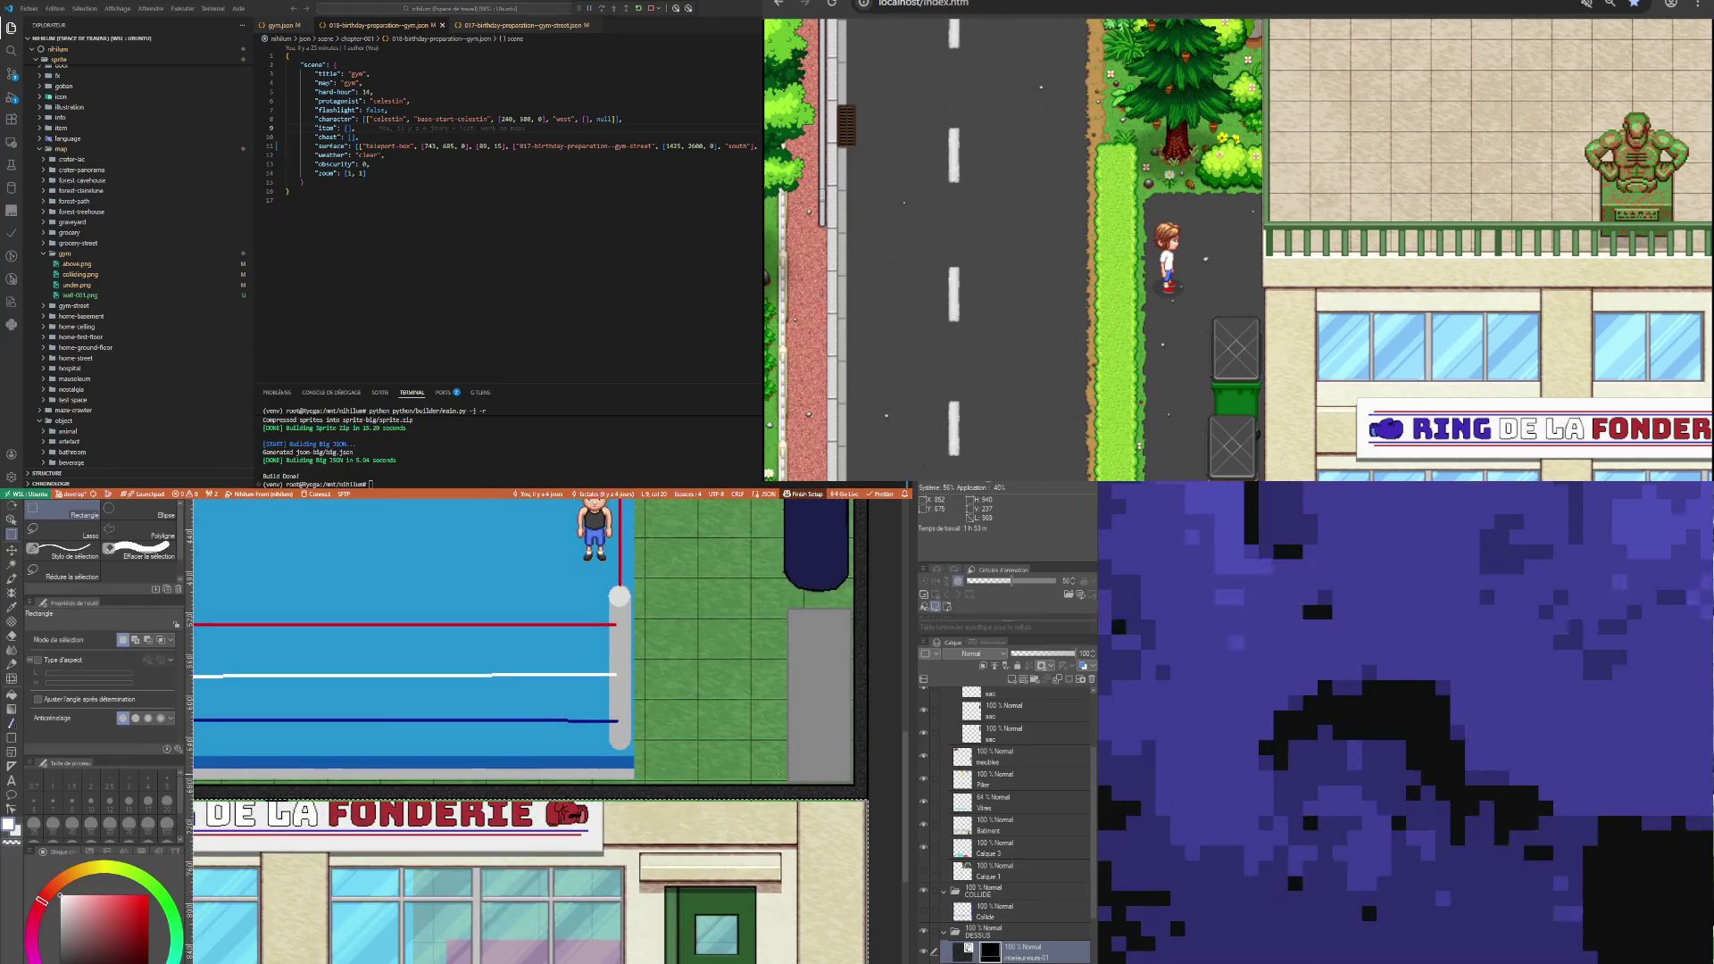
scroll(714, 768, "down", 1)
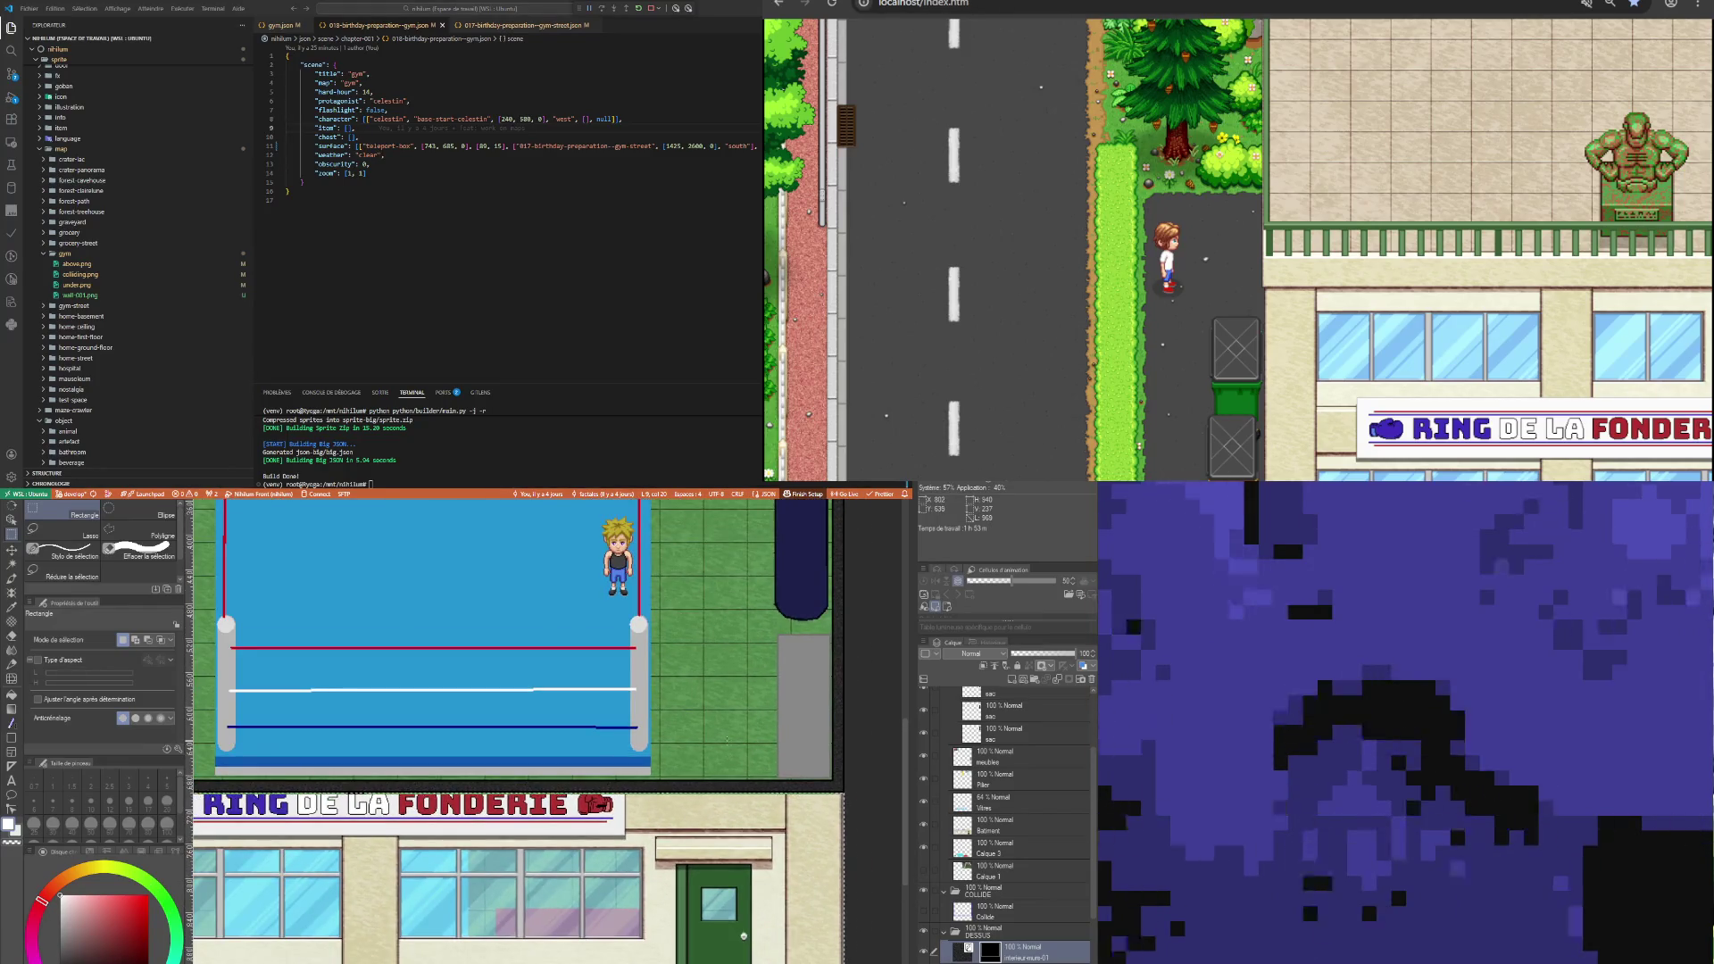
scroll(732, 795, "down", 2)
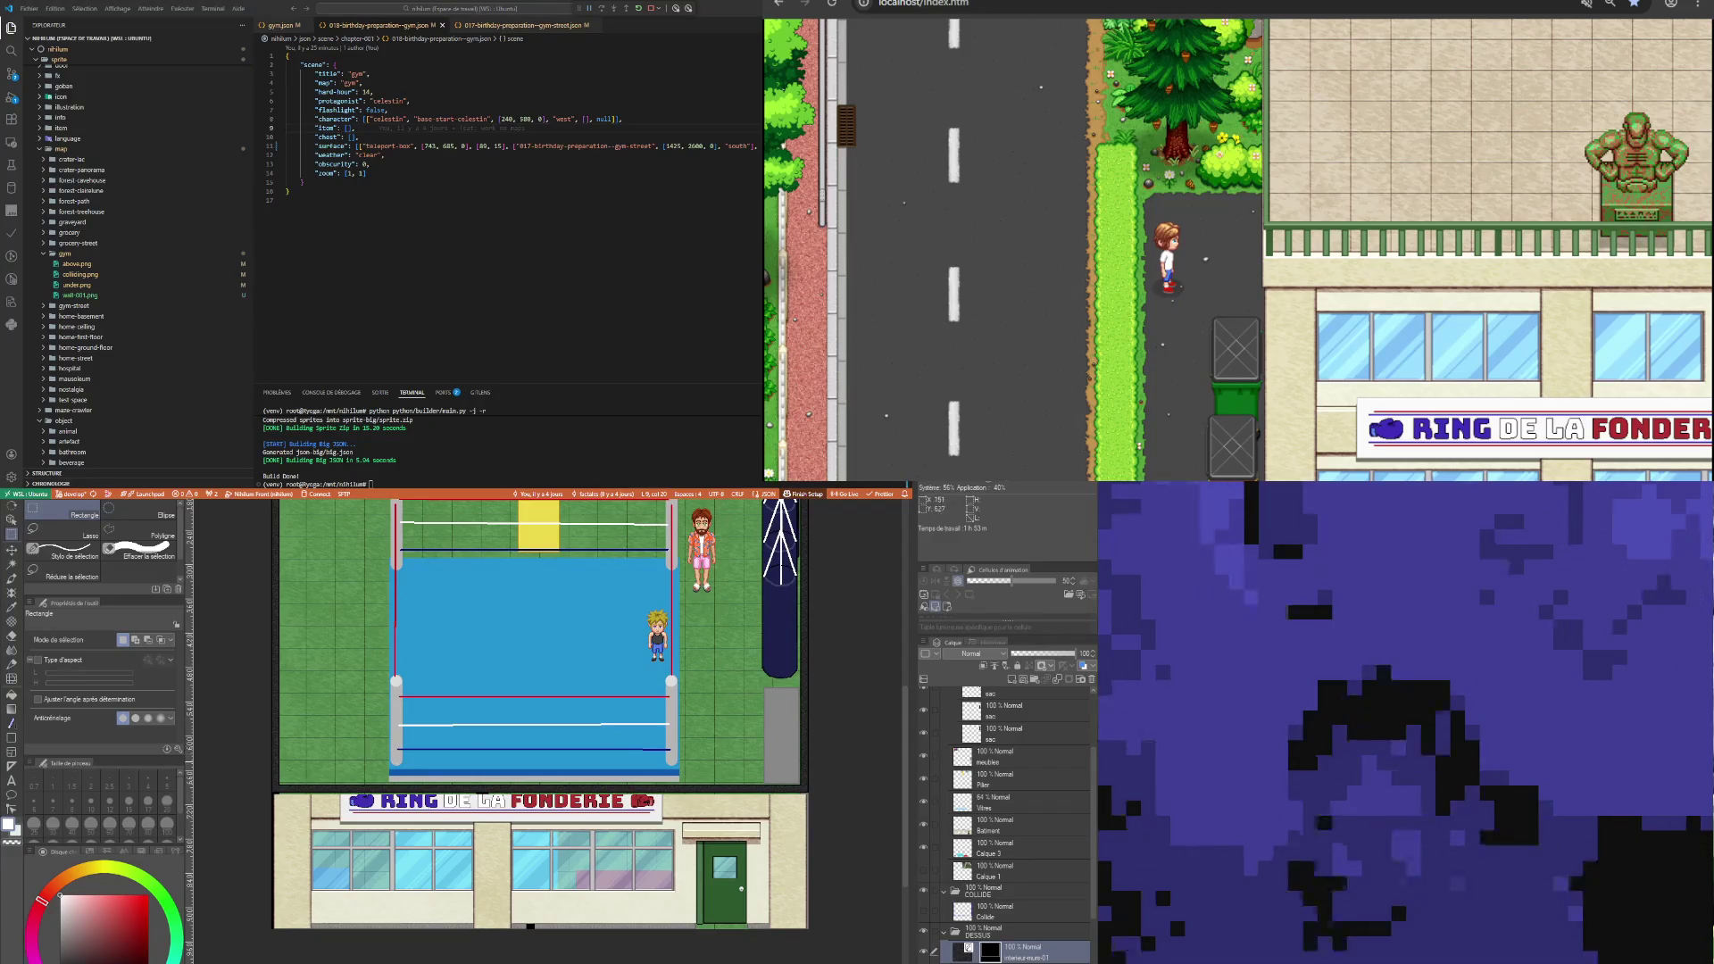
left_click_drag(243, 742, 809, 812)
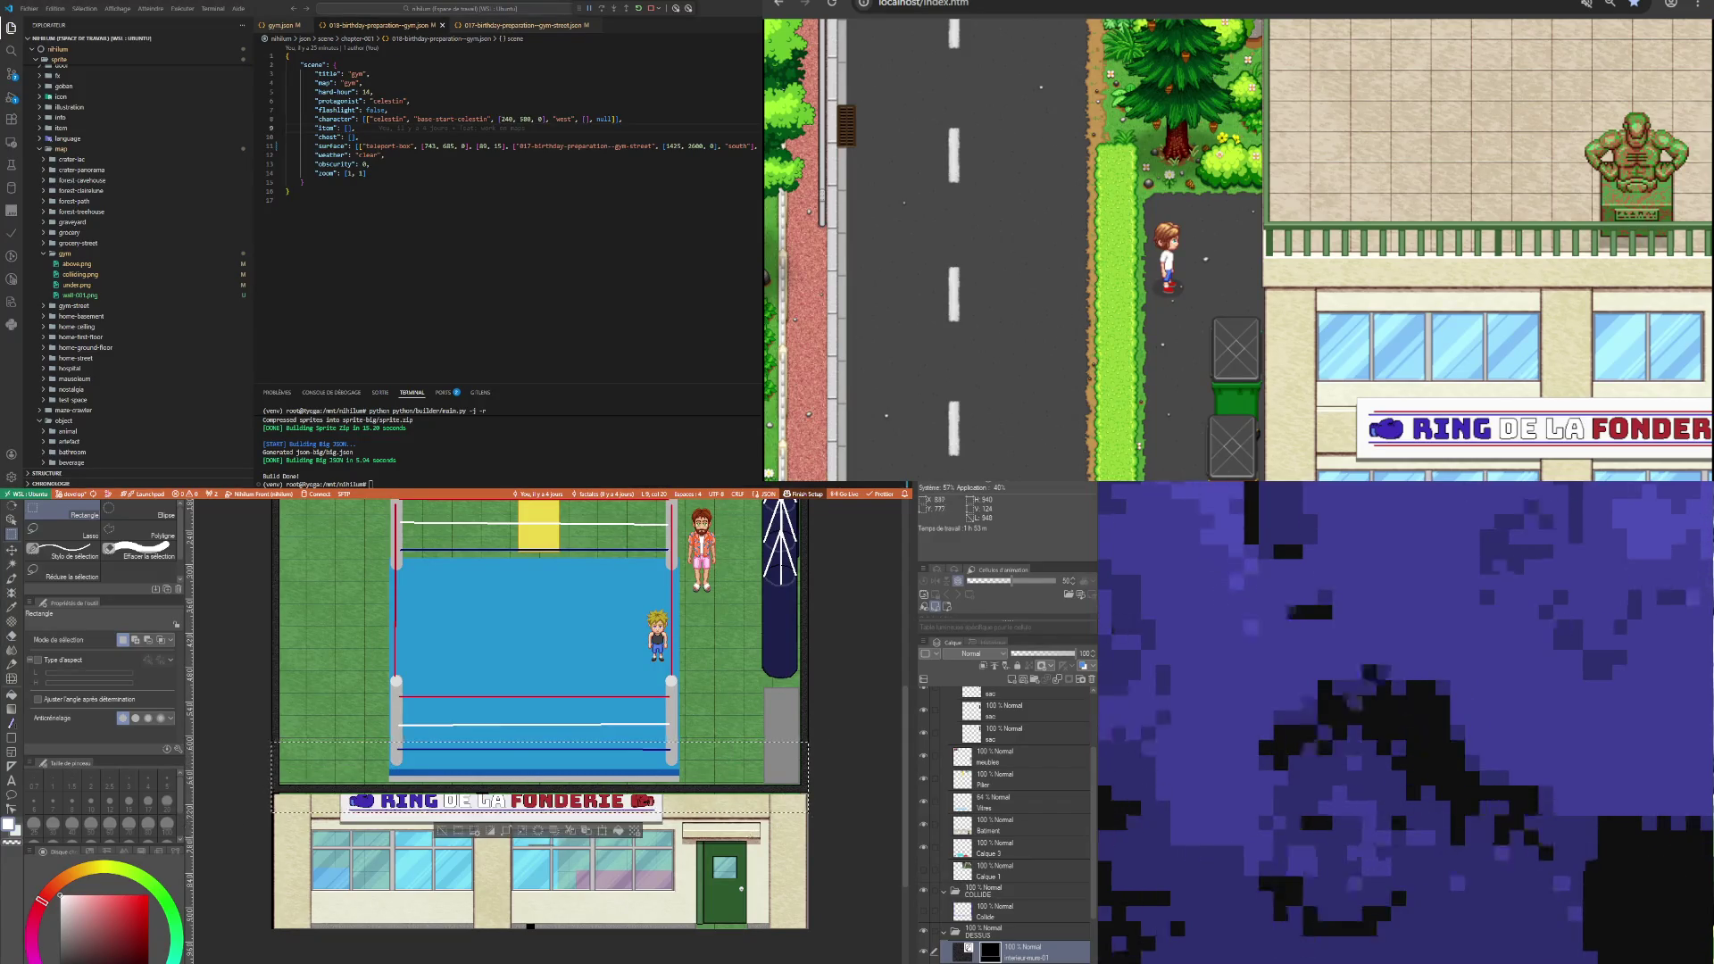
scroll(547, 839, "up", 1)
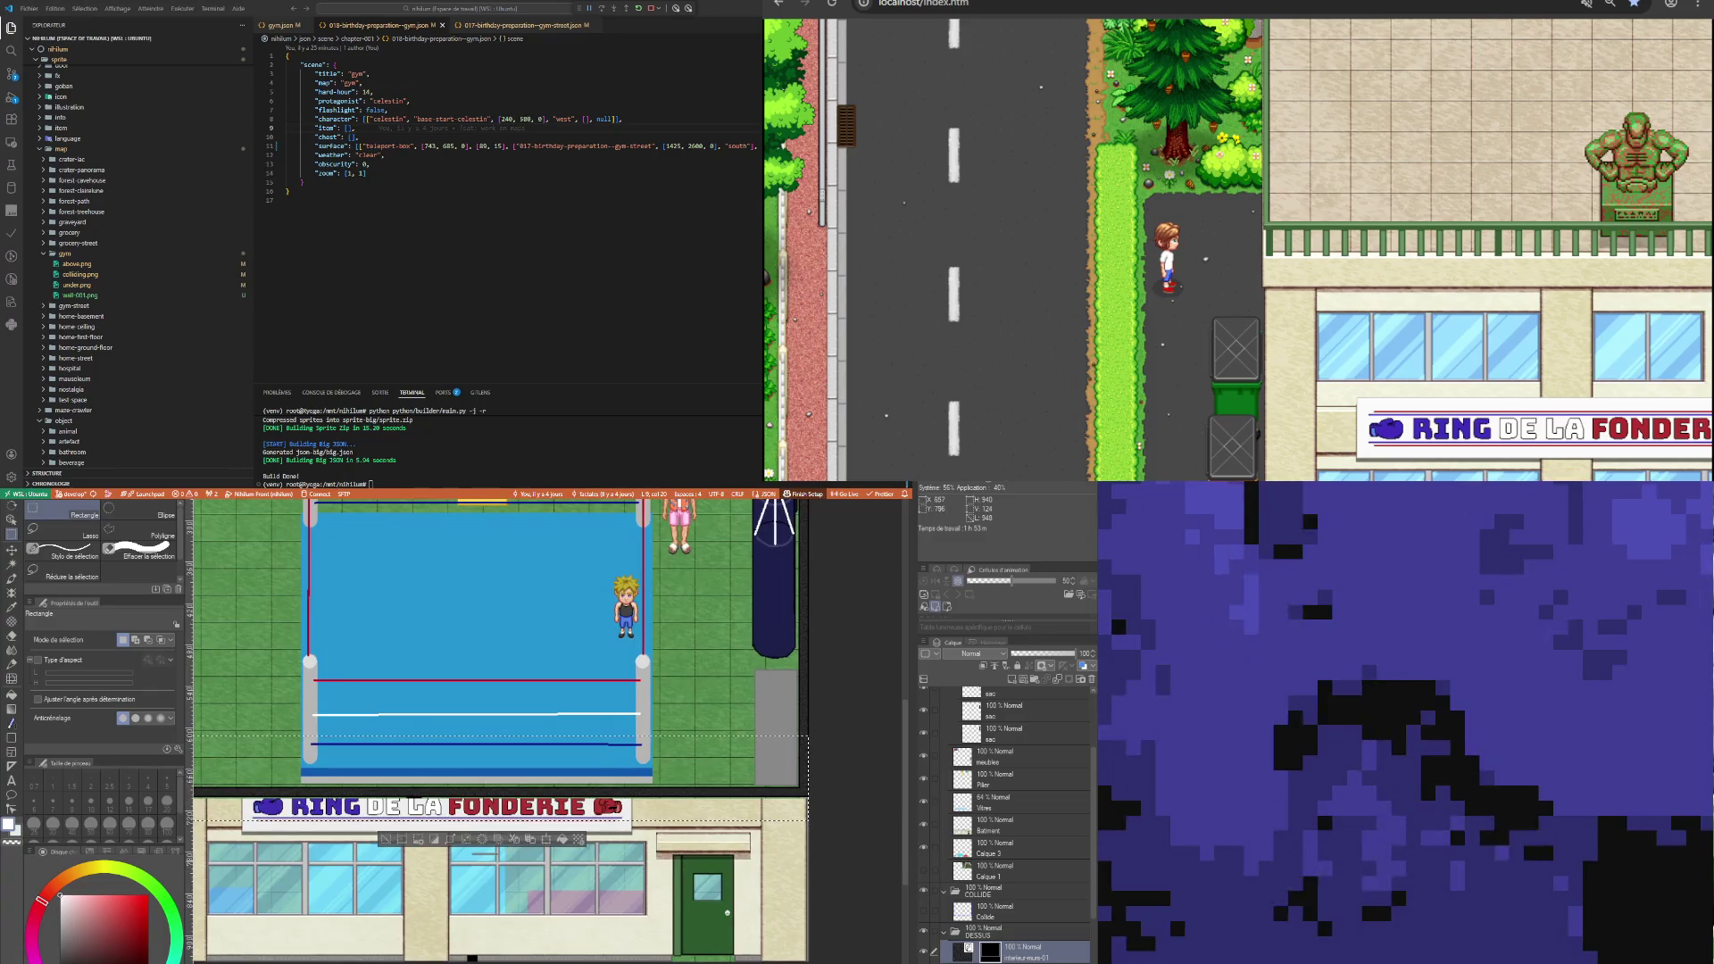
left_click(547, 839)
Finish the wall strip transform and confirm it with the DESSUS group active.
scroll(808, 794, "up", 3)
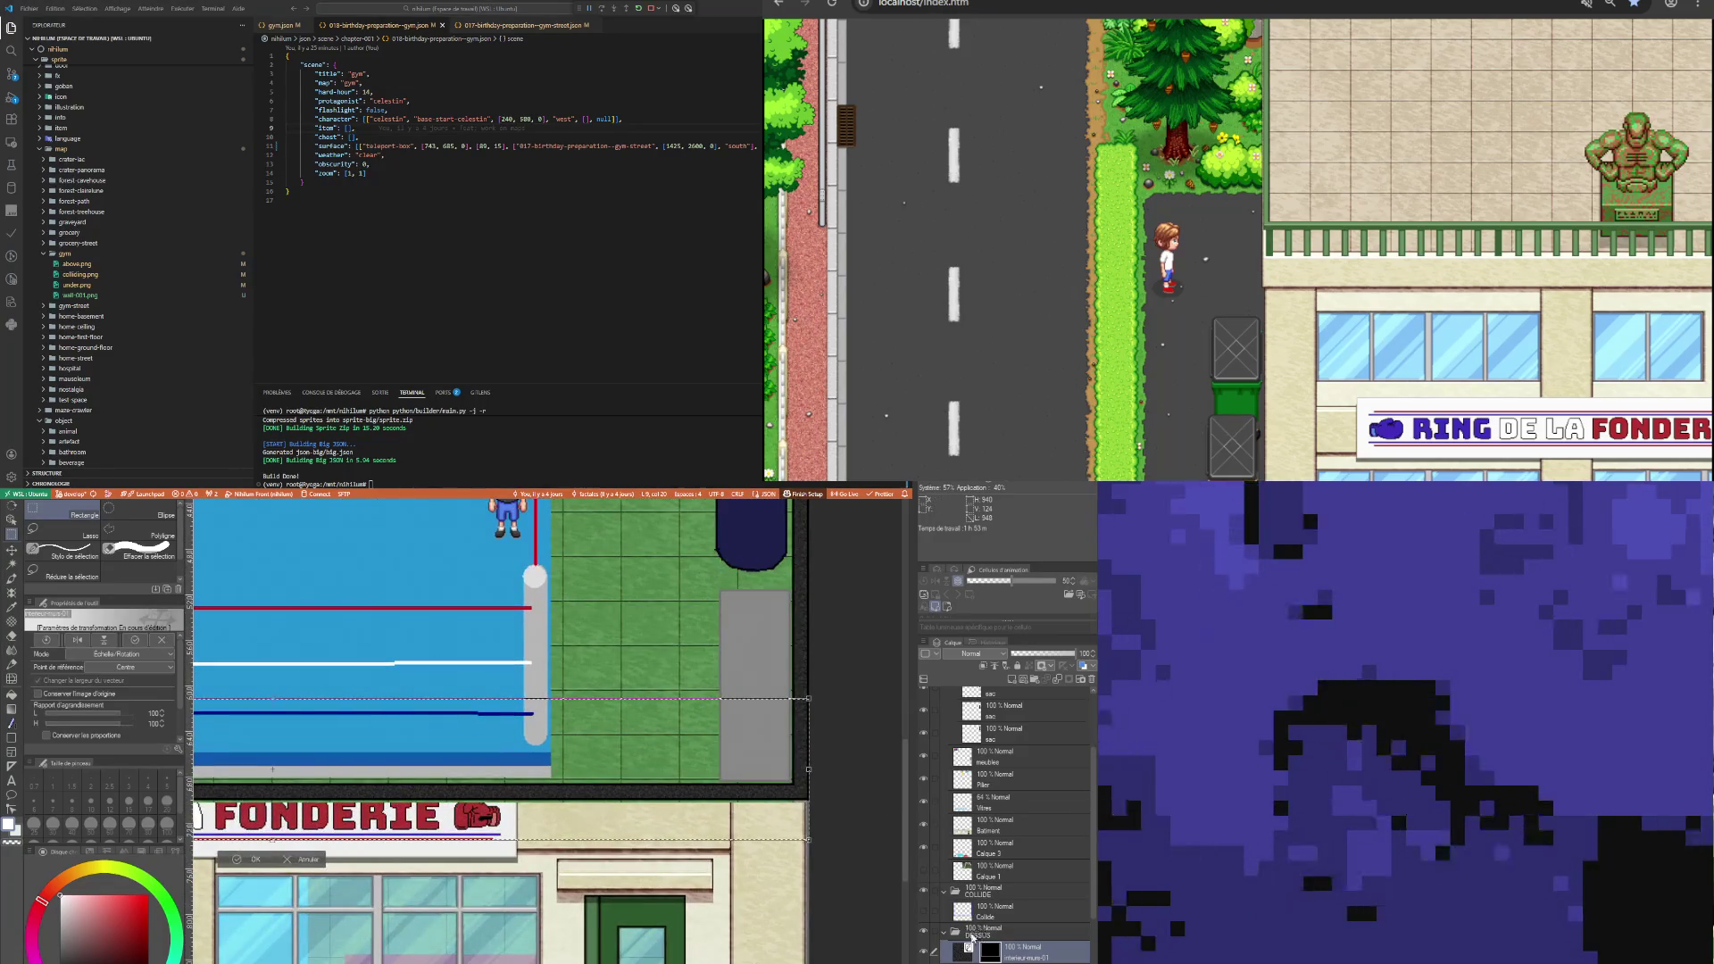
key("Escape")
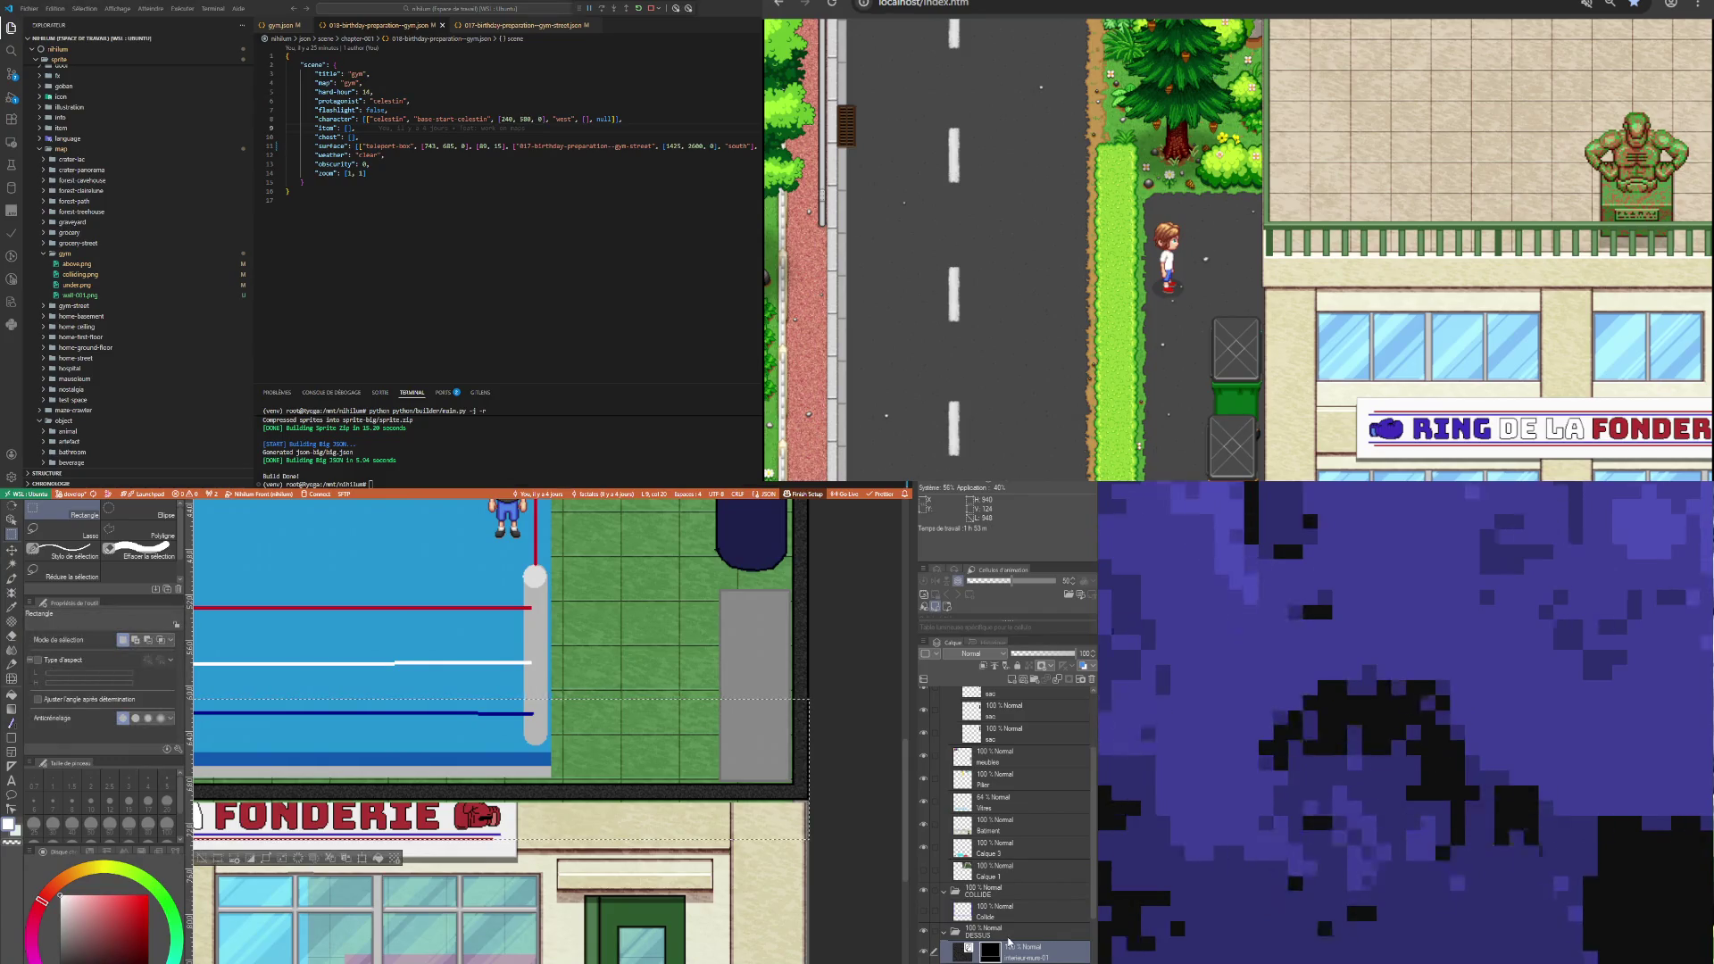
left_click(1007, 934)
left_click(362, 858)
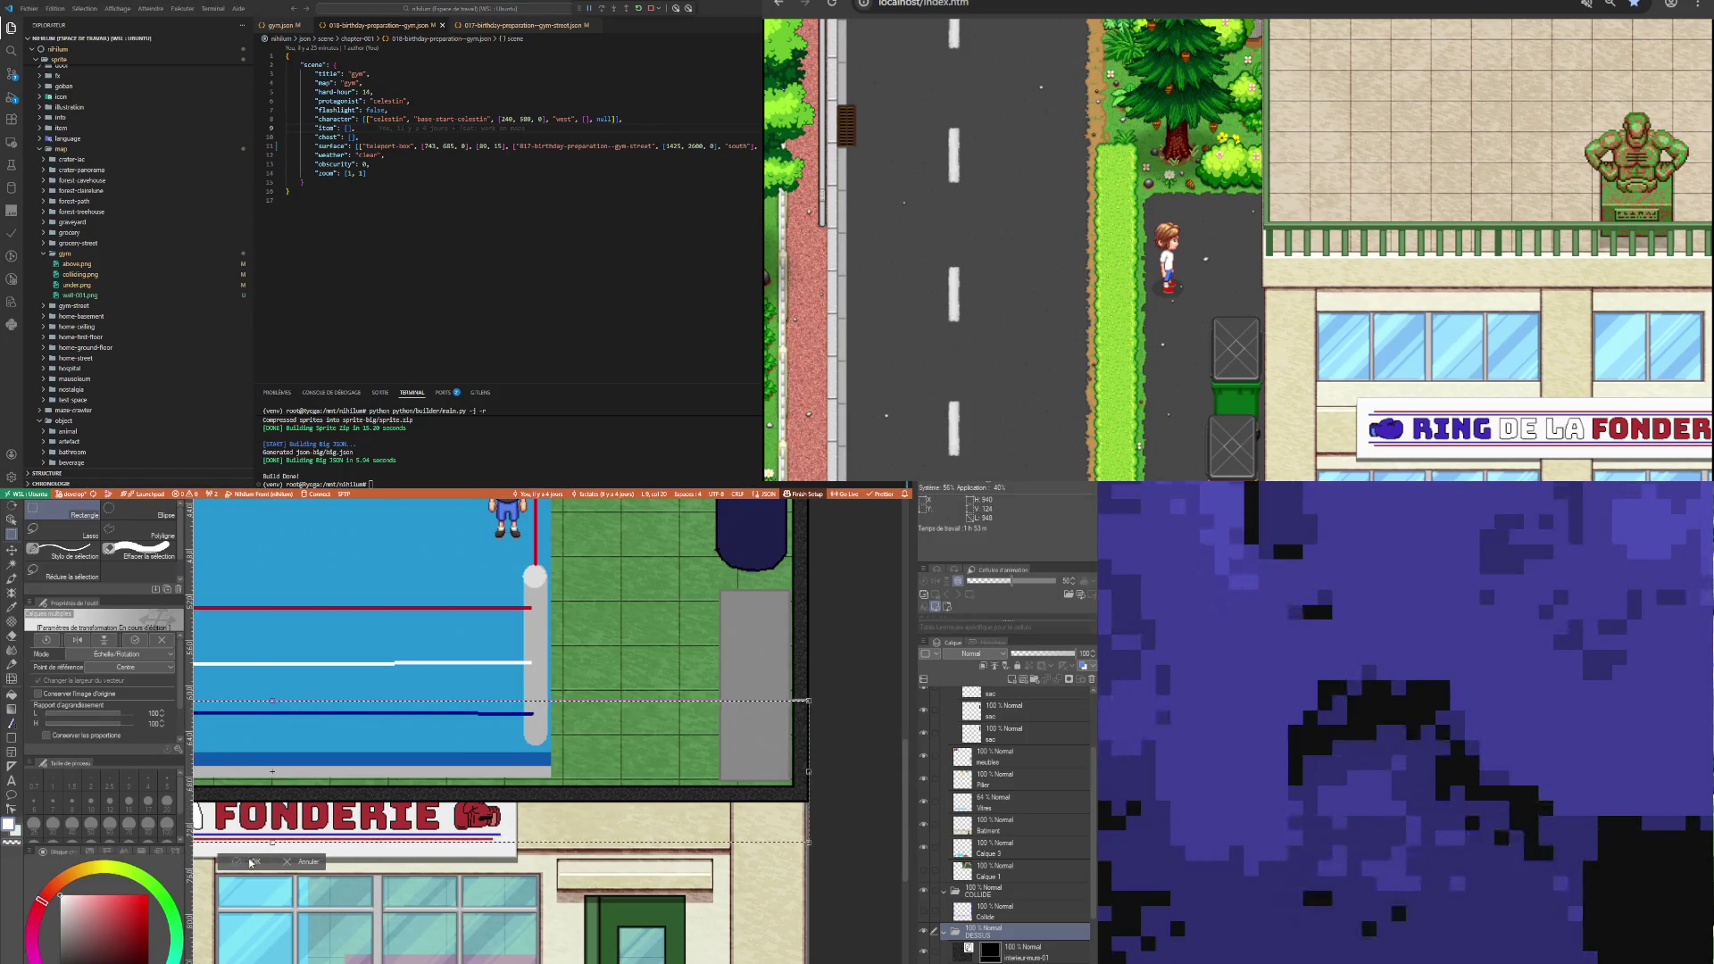
left_click(232, 862)
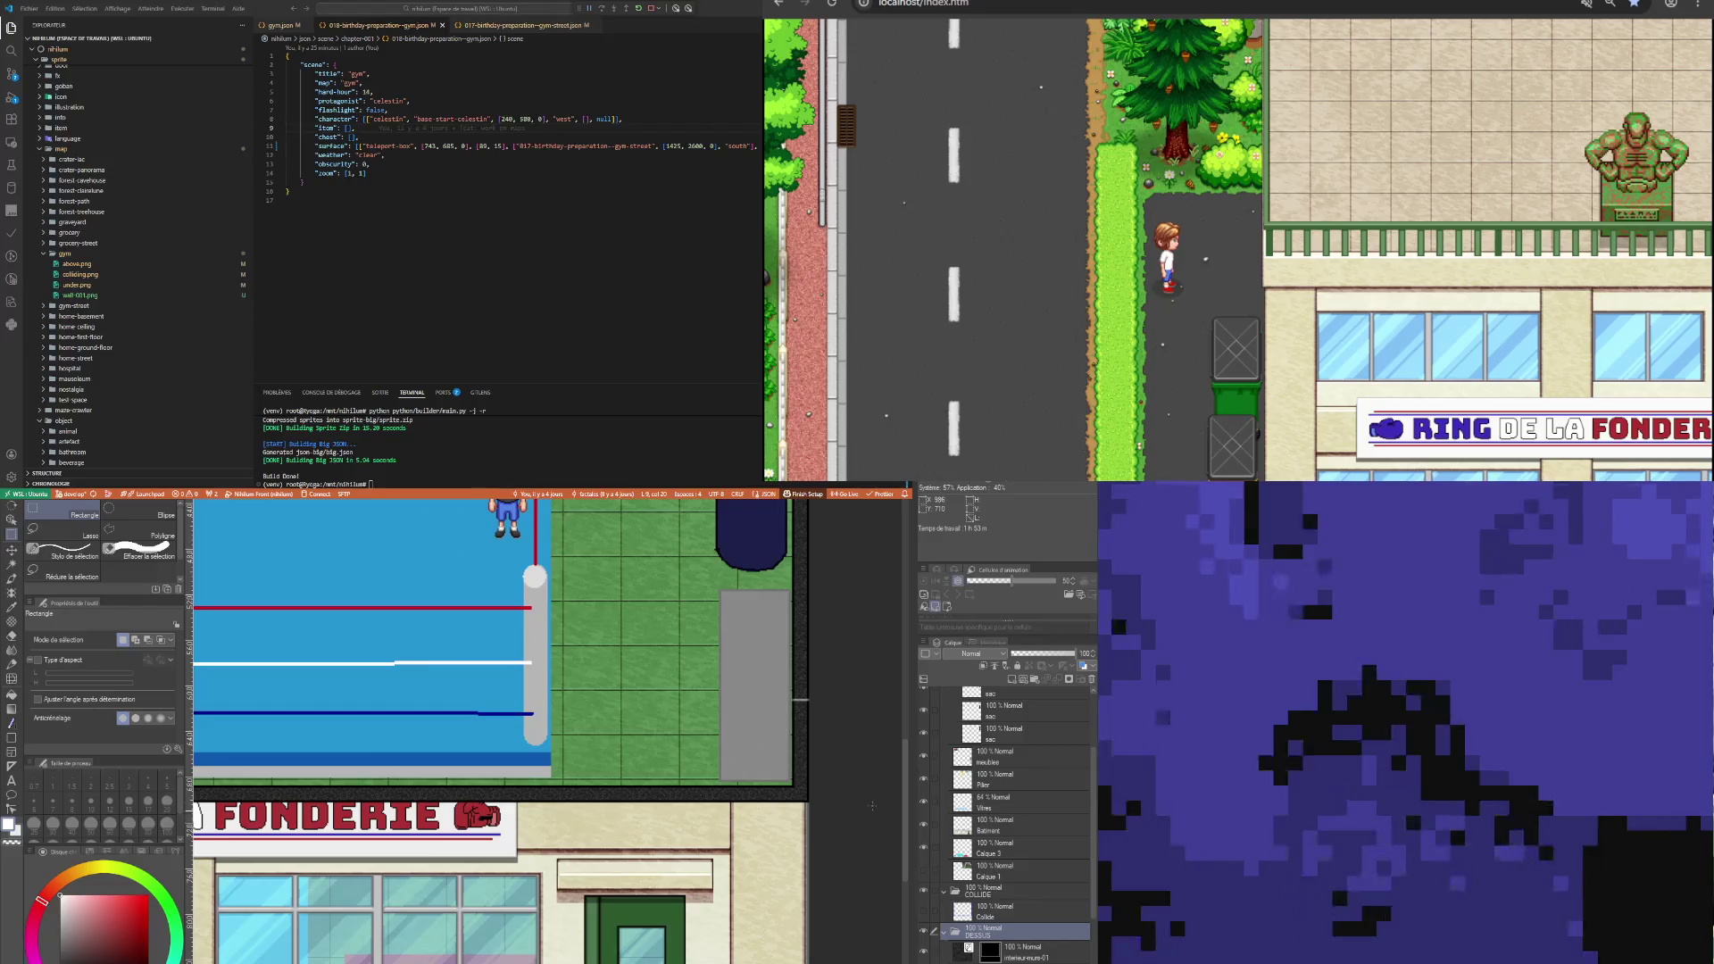
Transform the wall piece at the bottom wall/storefront junction and apply it.
scroll(872, 806, "up", 3)
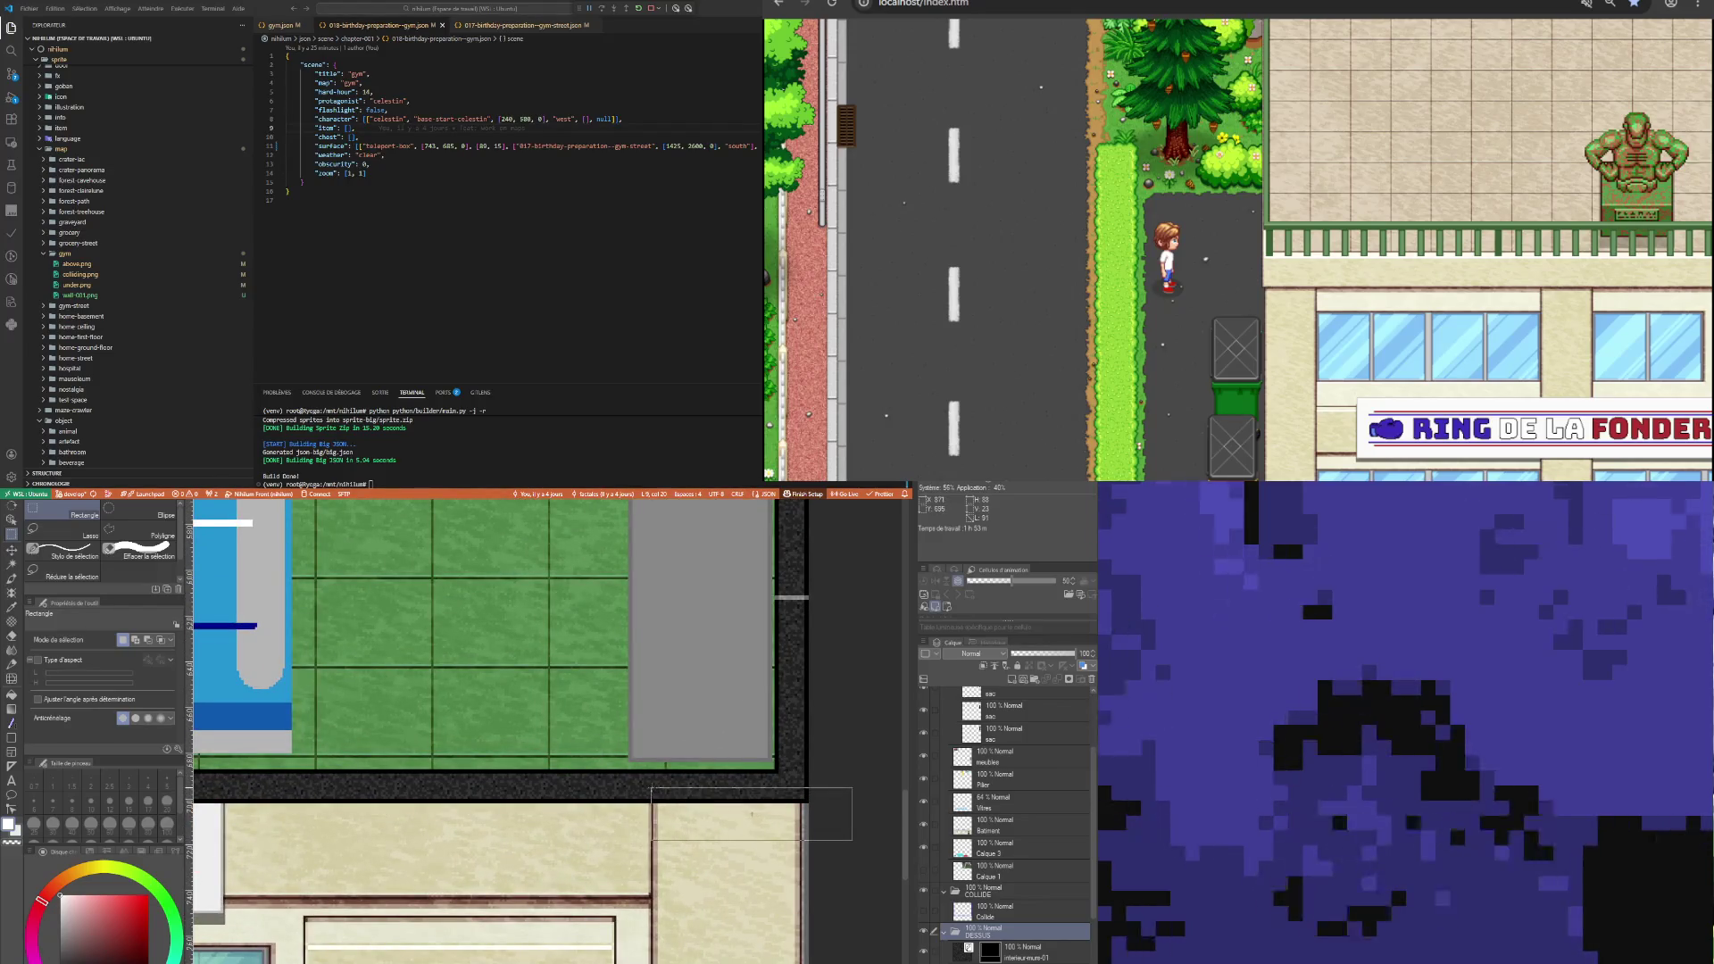
scroll(500, 883, "down", 1)
scroll(571, 832, "up", 1)
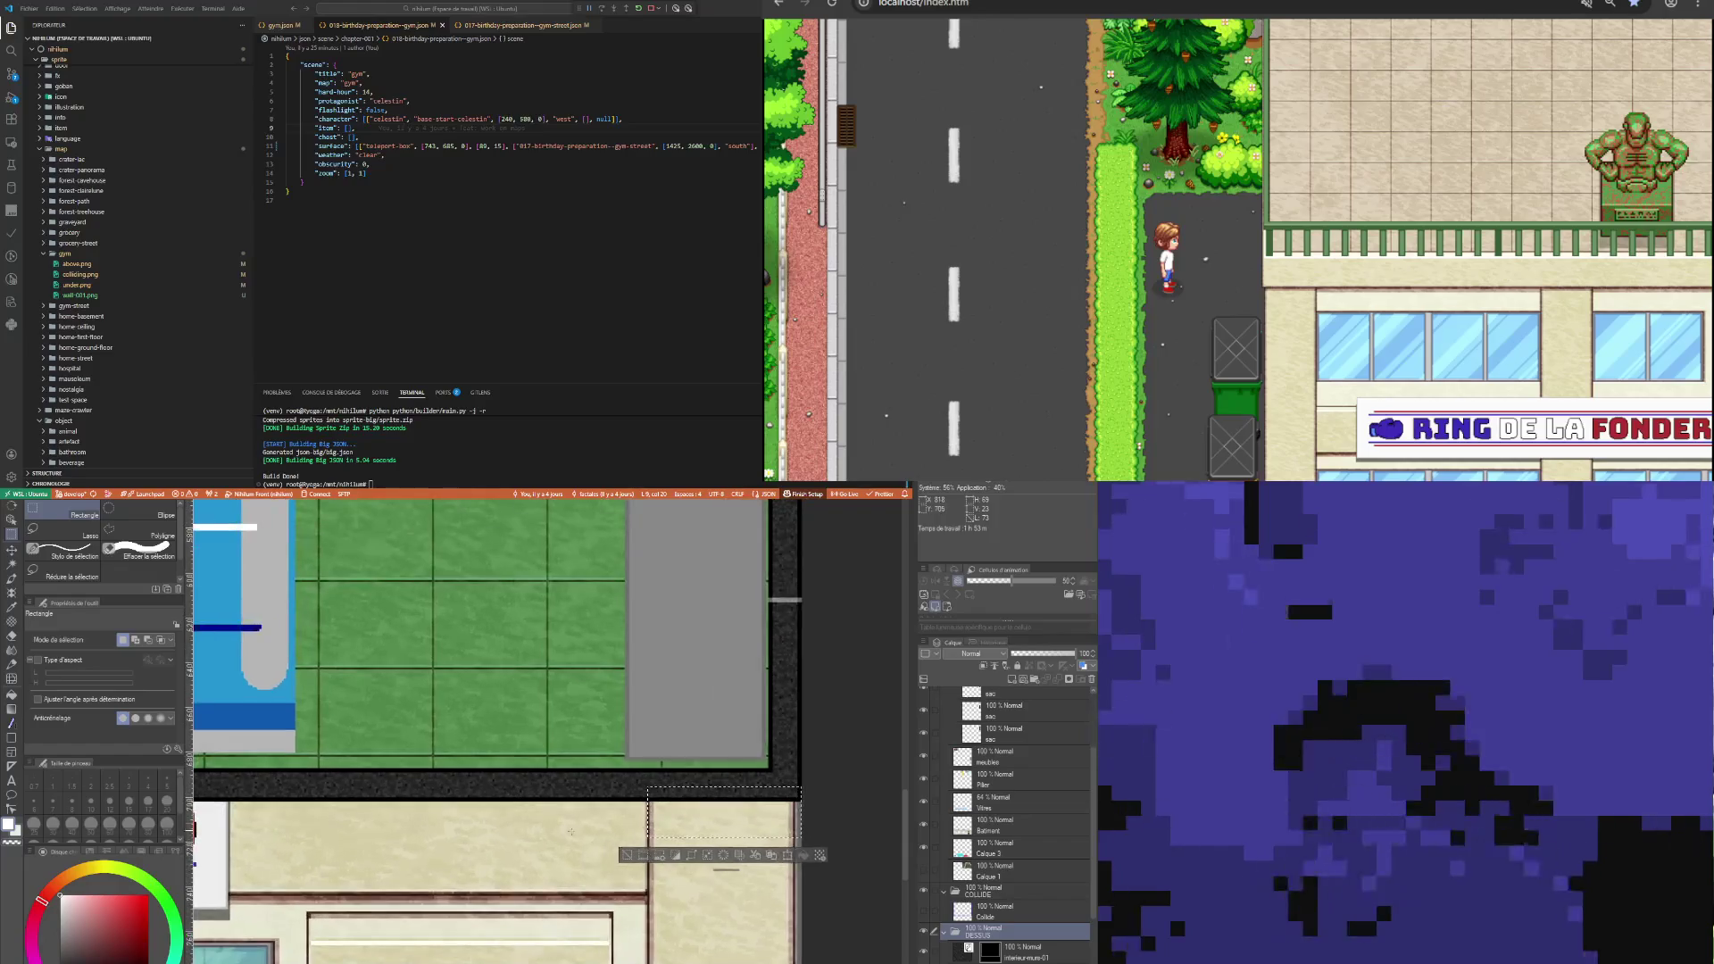
left_click(787, 855)
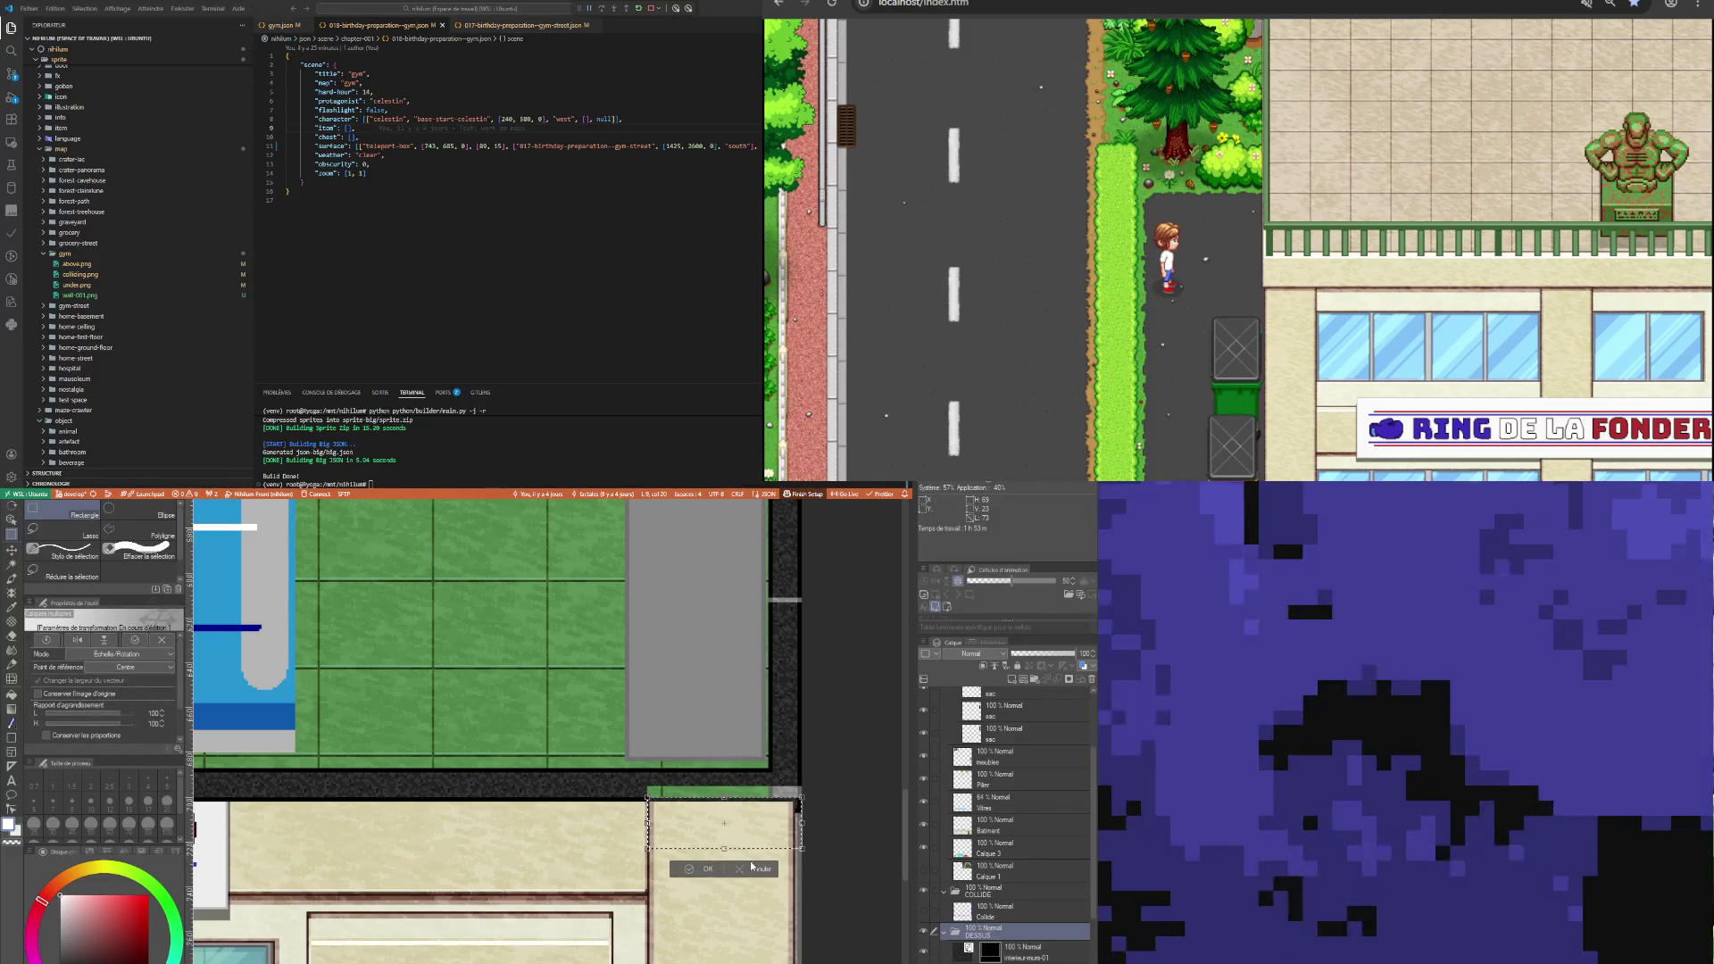
left_click(704, 869)
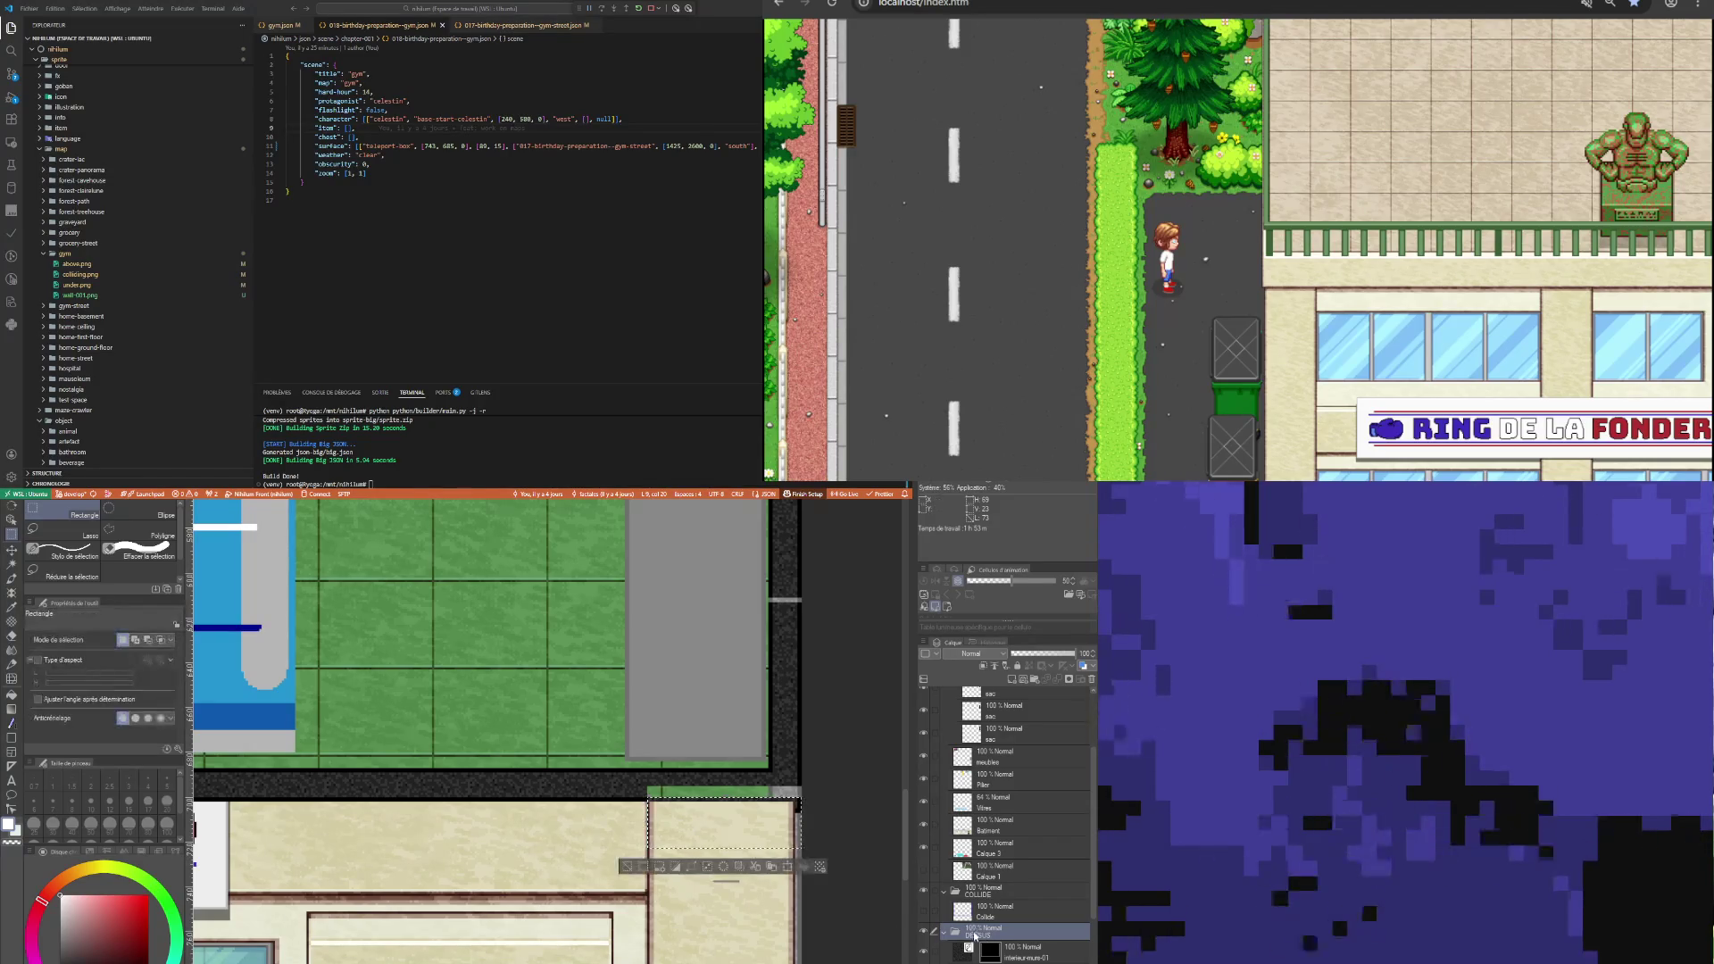
scroll(1037, 909, "up", 4)
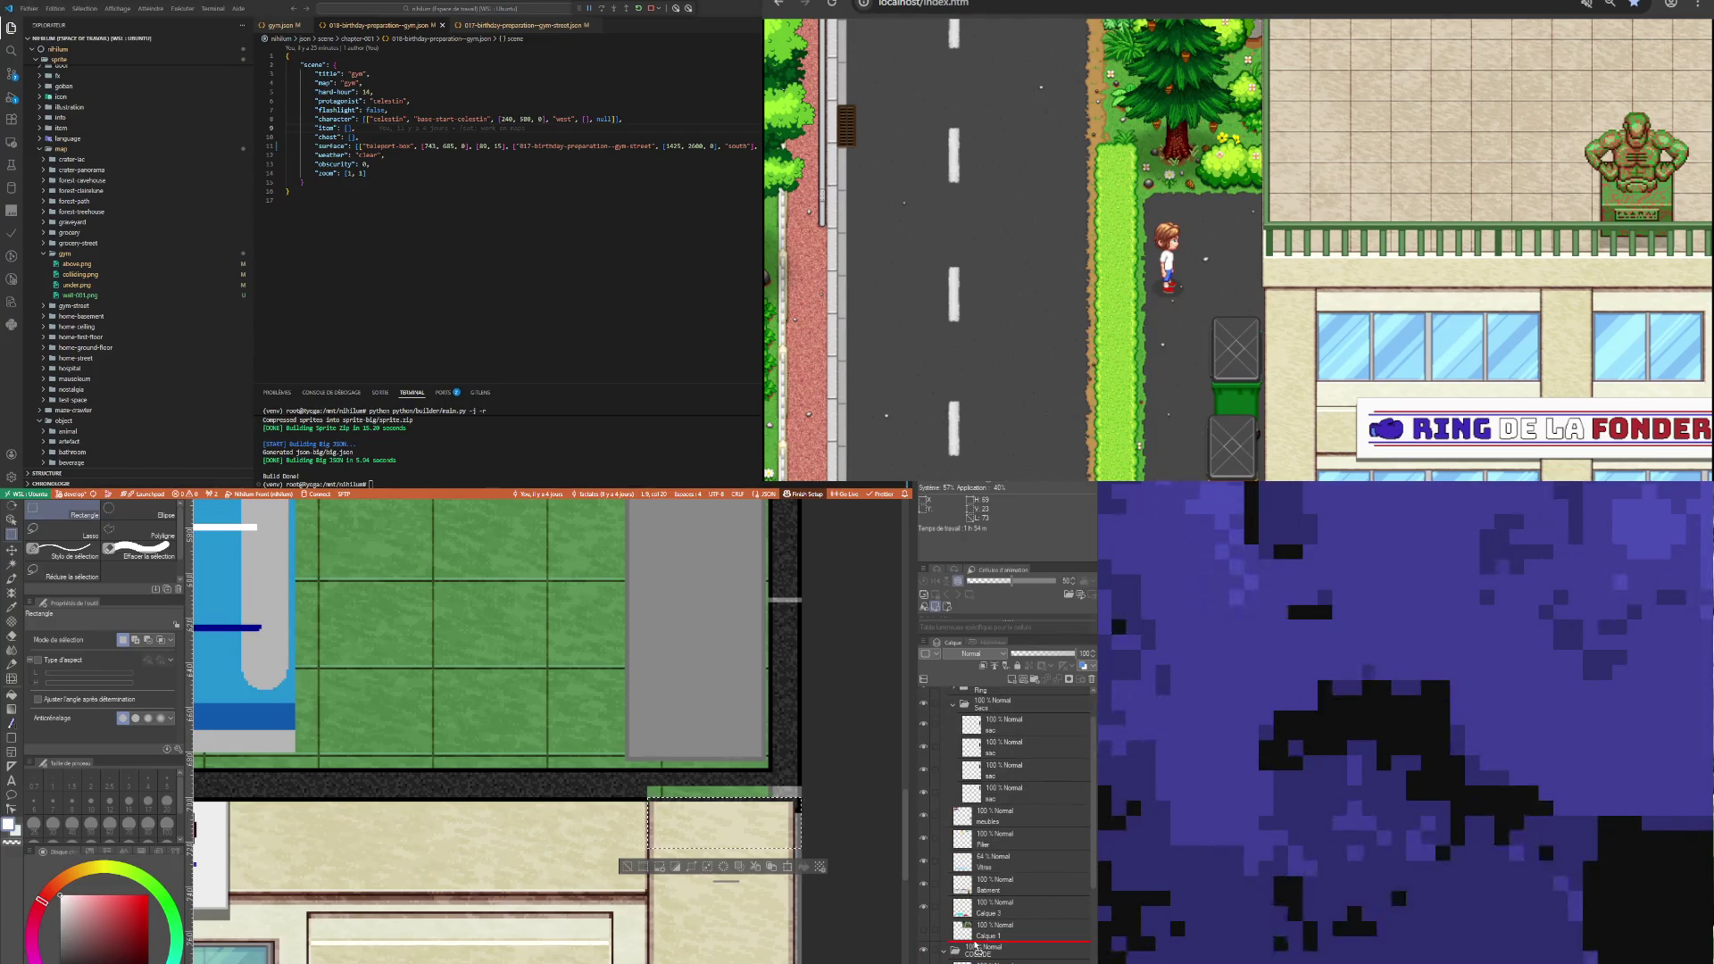
Move a layer to a new position near the BROUILLON folder in the layer stack.
left_click_drag(1013, 640, 1010, 701)
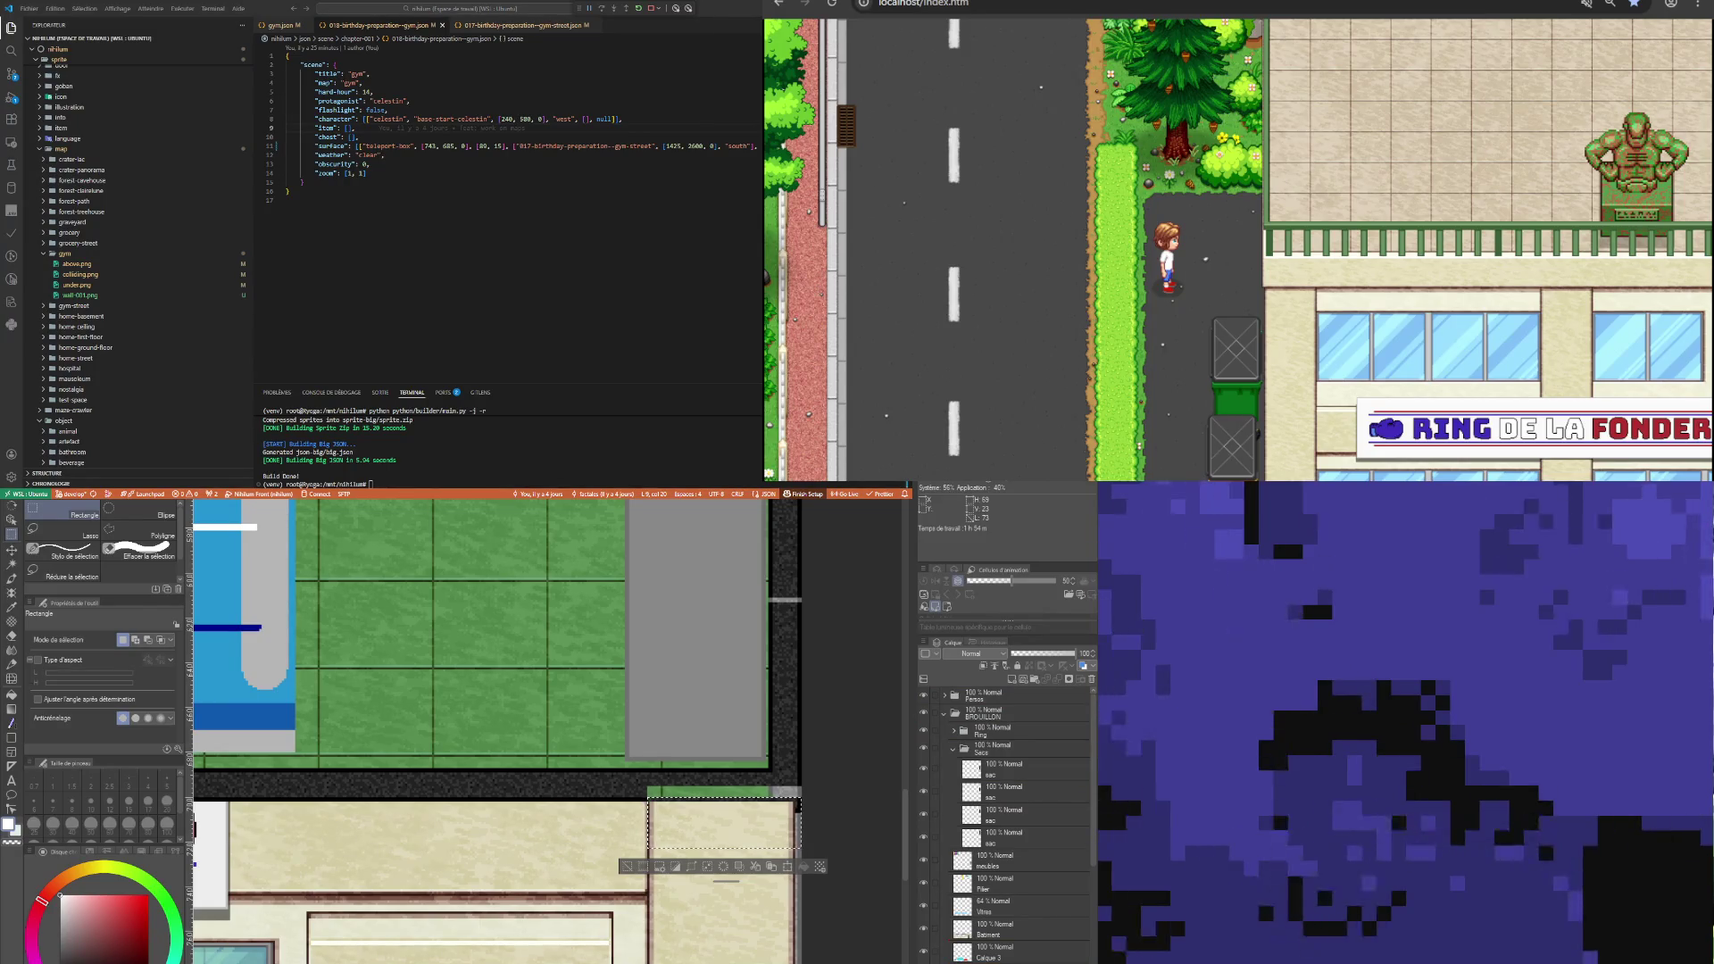
scroll(1004, 821, "down", 5)
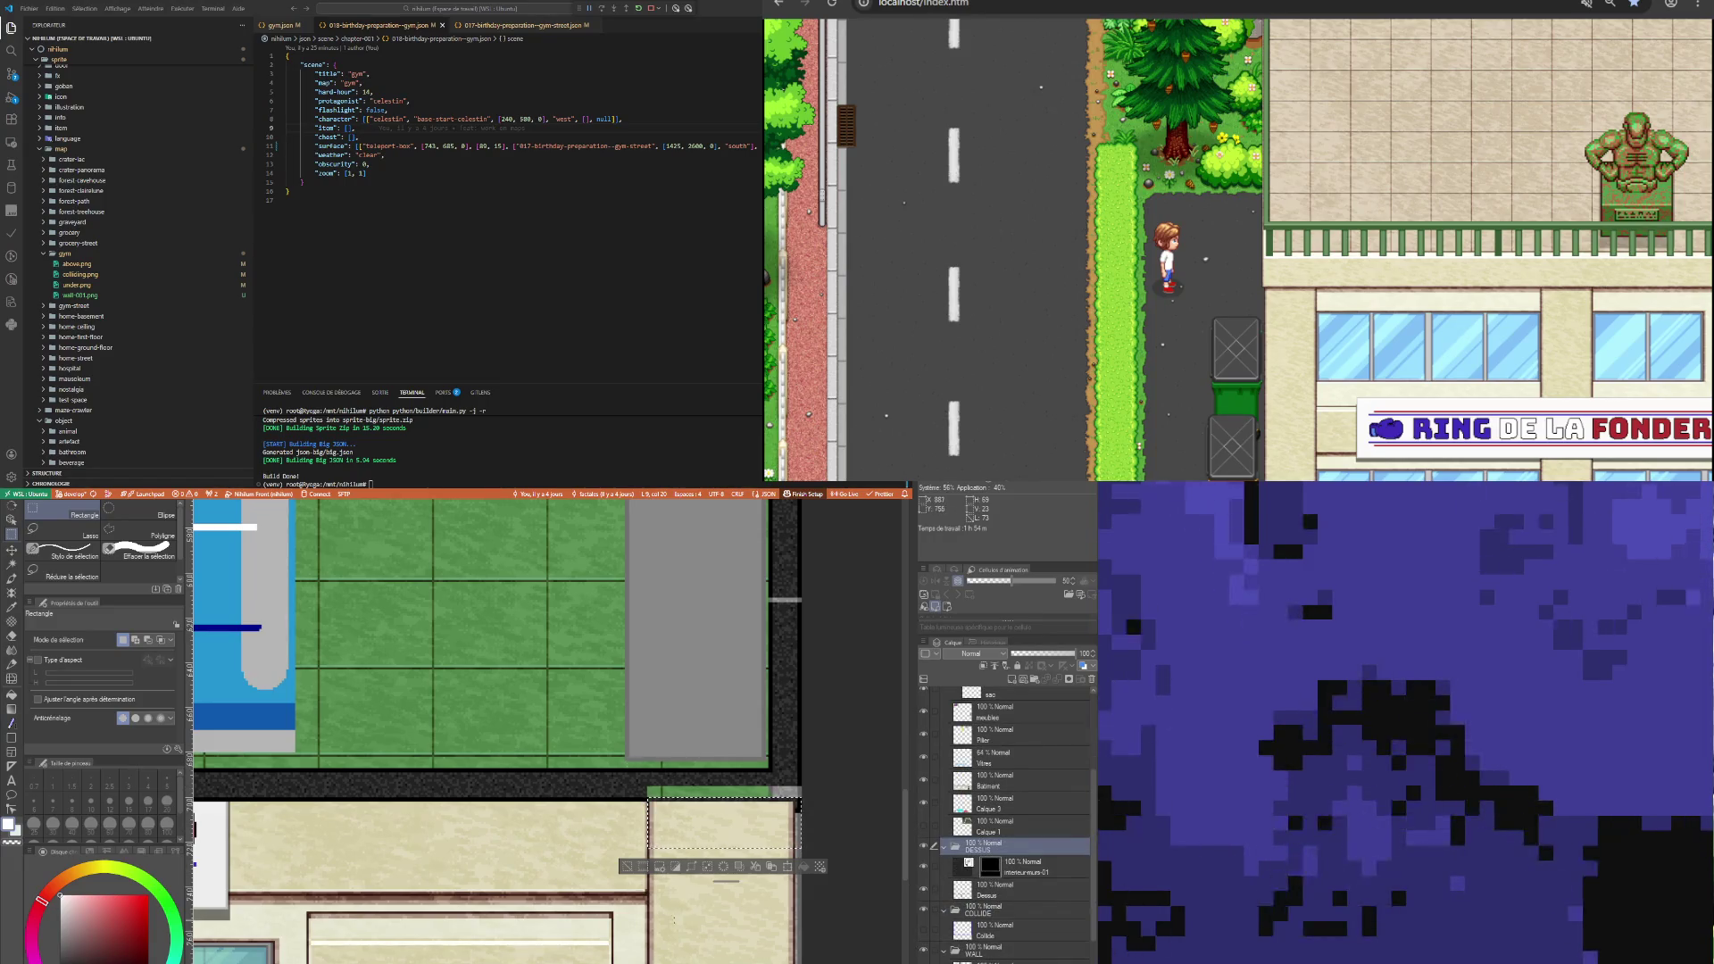
Zoom out over the whole gym, then zoom in on the storefront's left end below the floor.
scroll(641, 866, "down", 2)
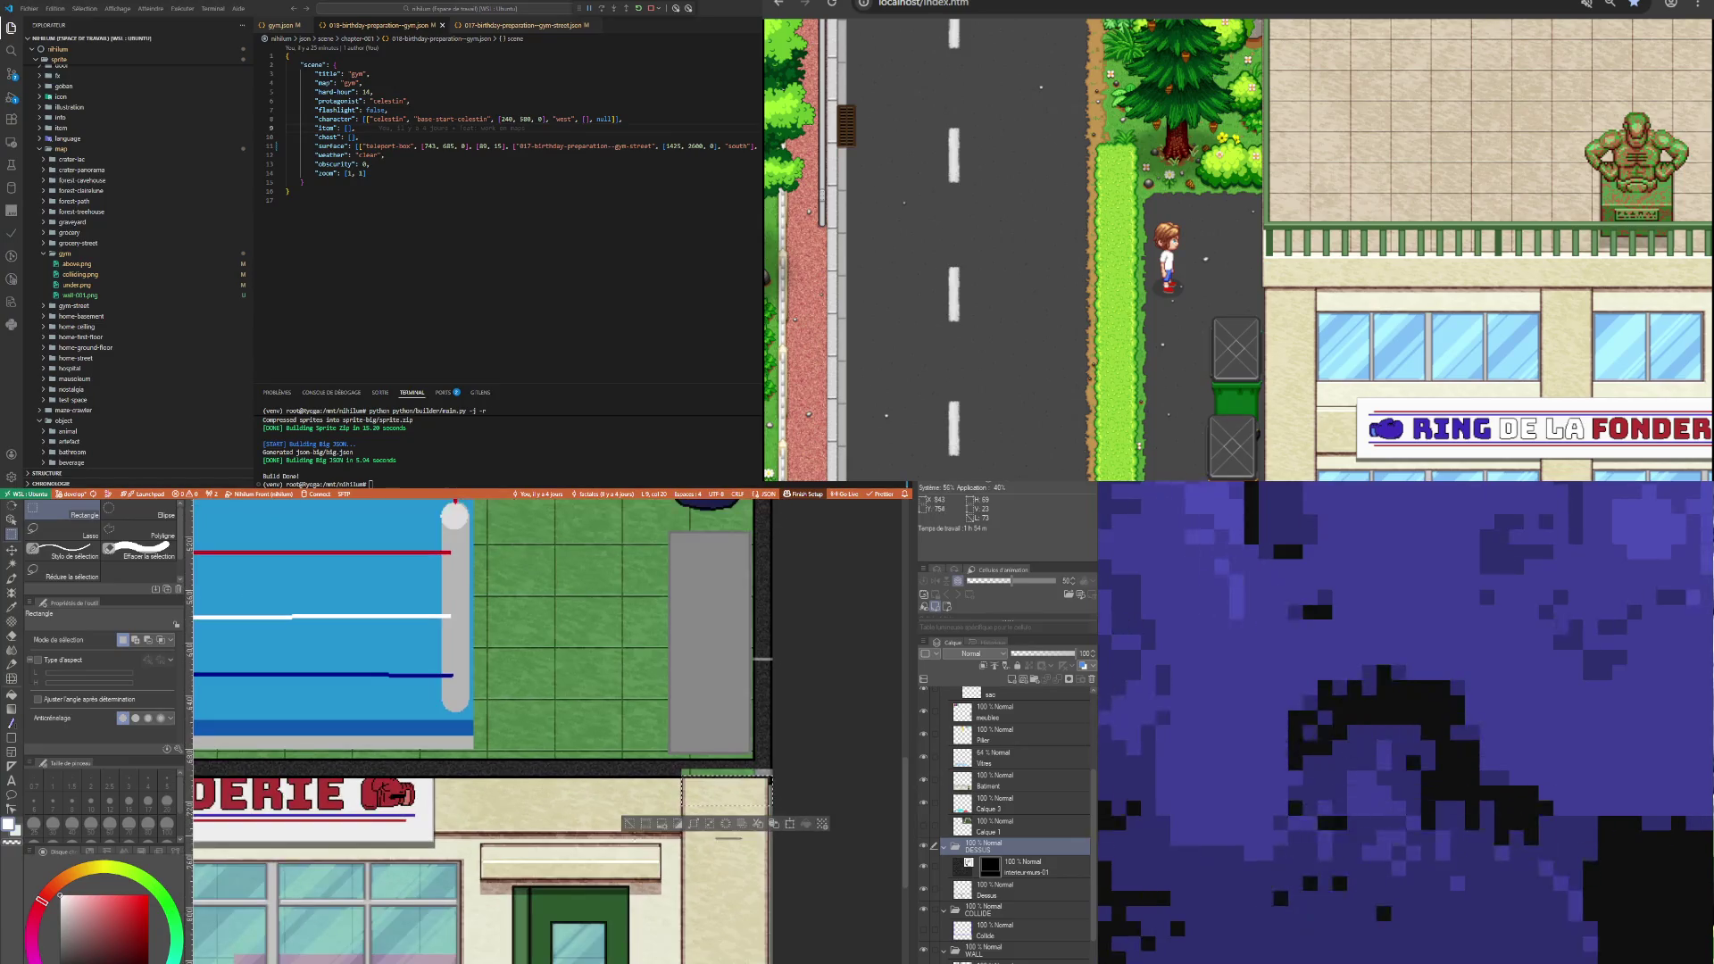
scroll(629, 821, "down", 5)
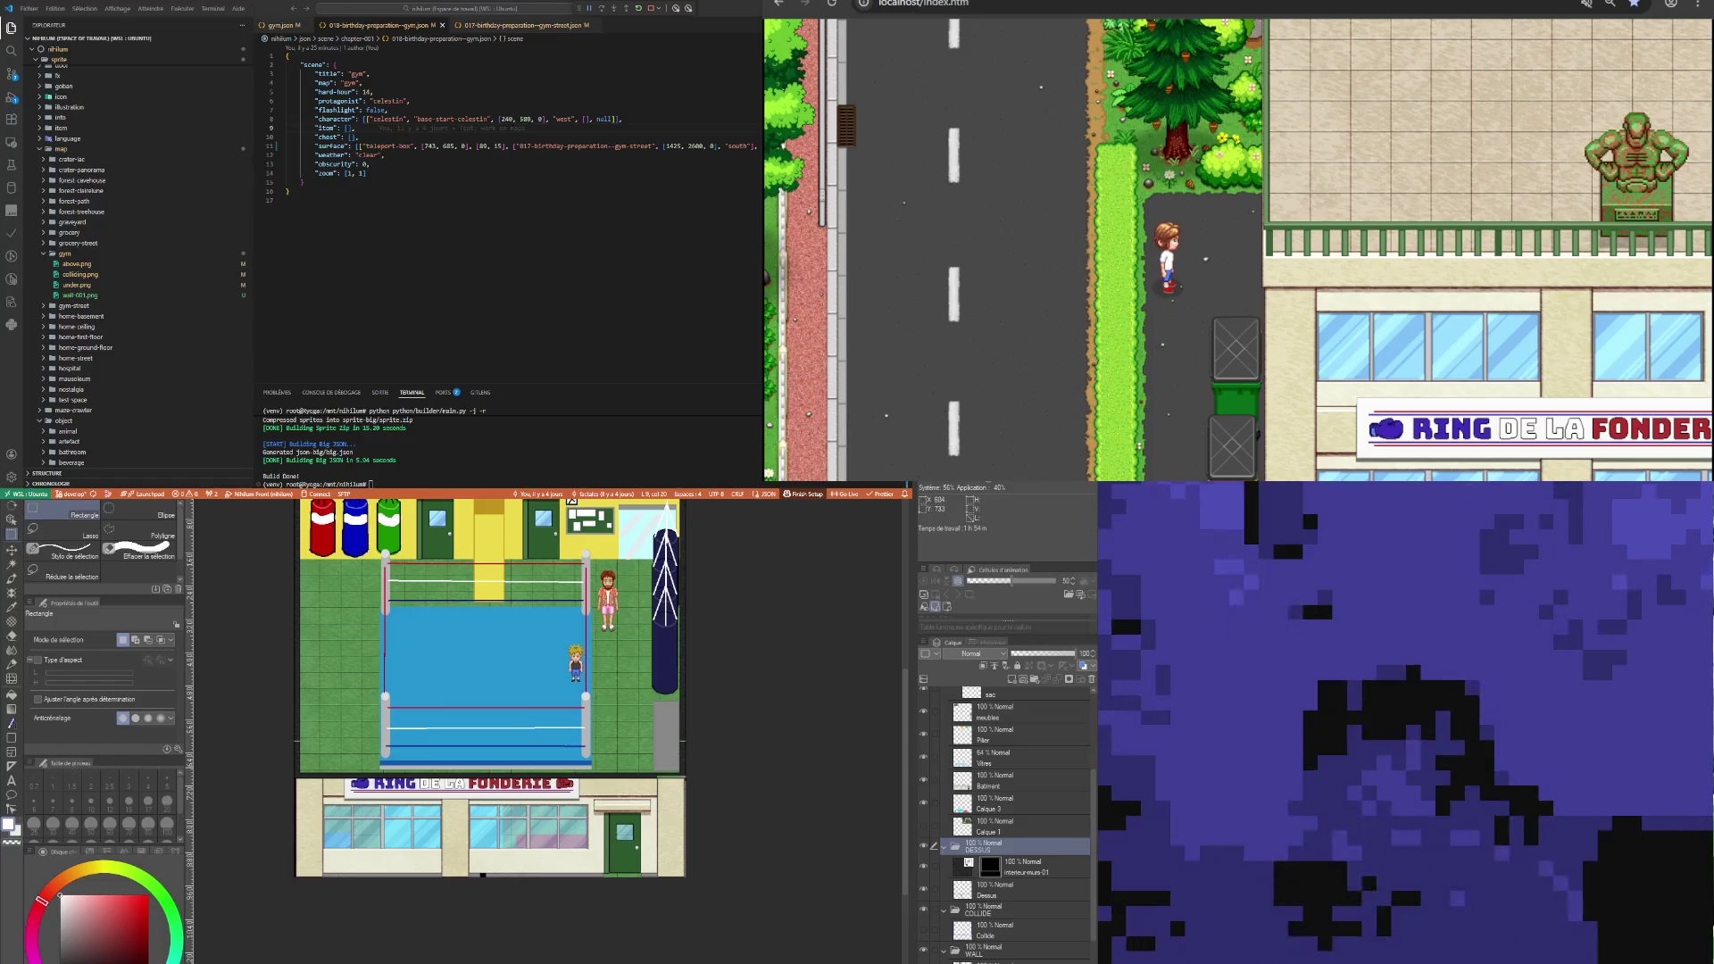
key("ctrl+plus")
scroll(292, 788, "up", 6)
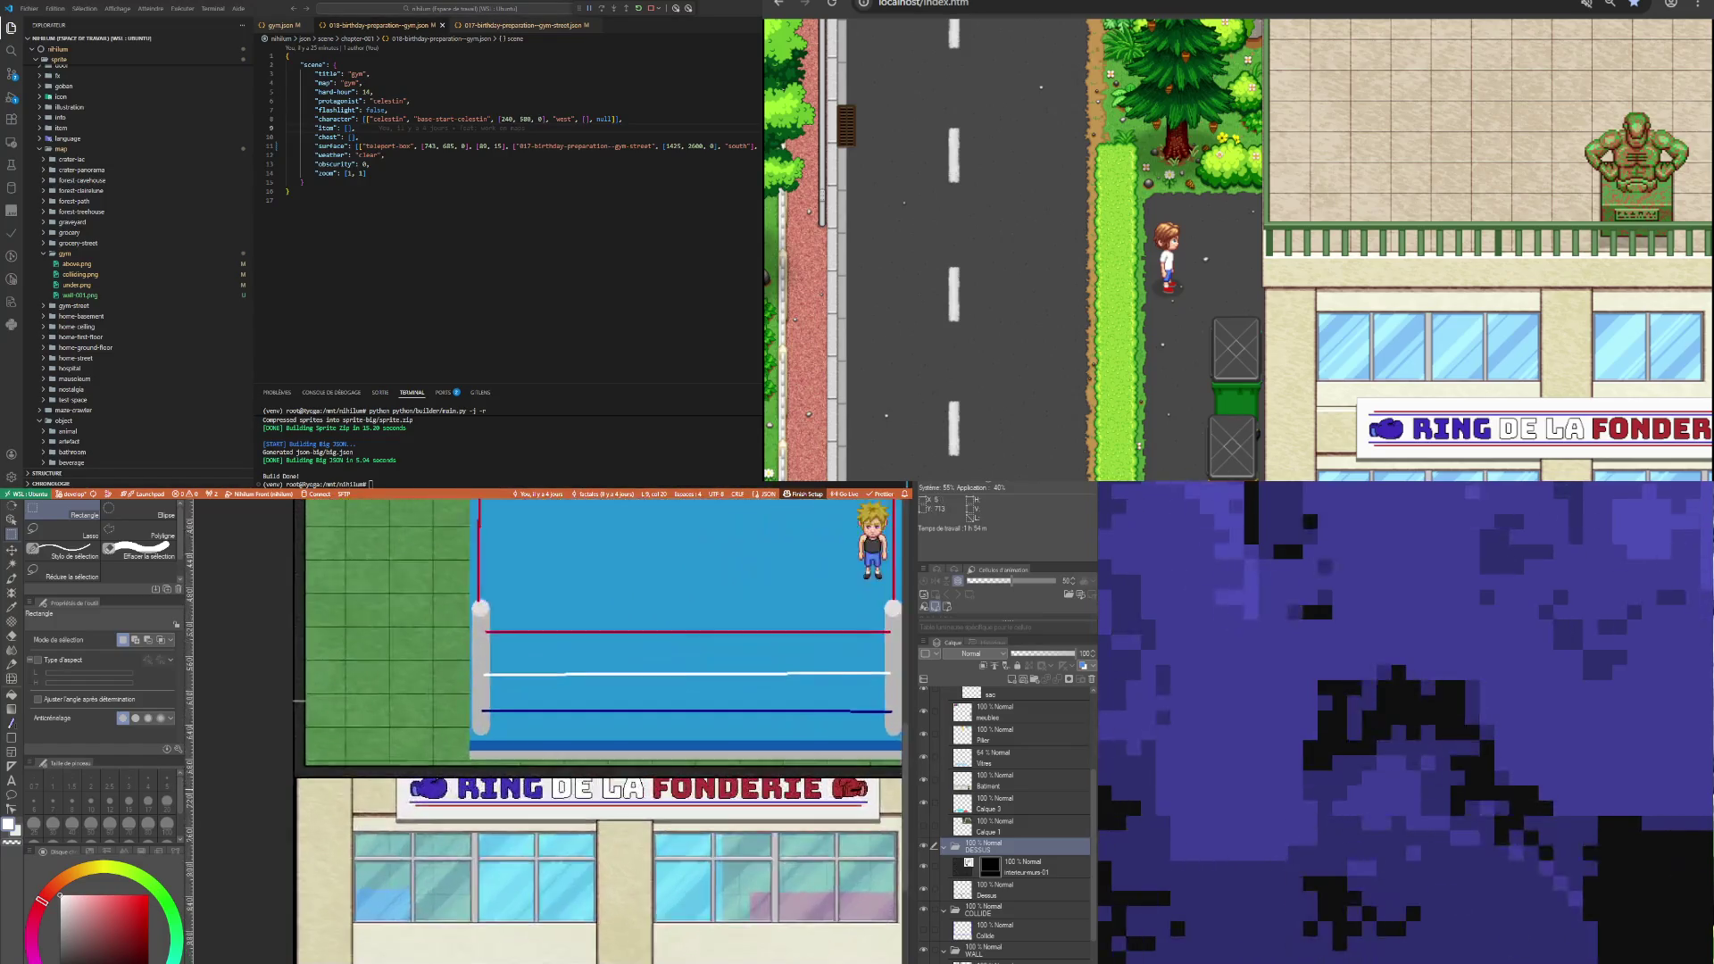
scroll(308, 783, "up", 2)
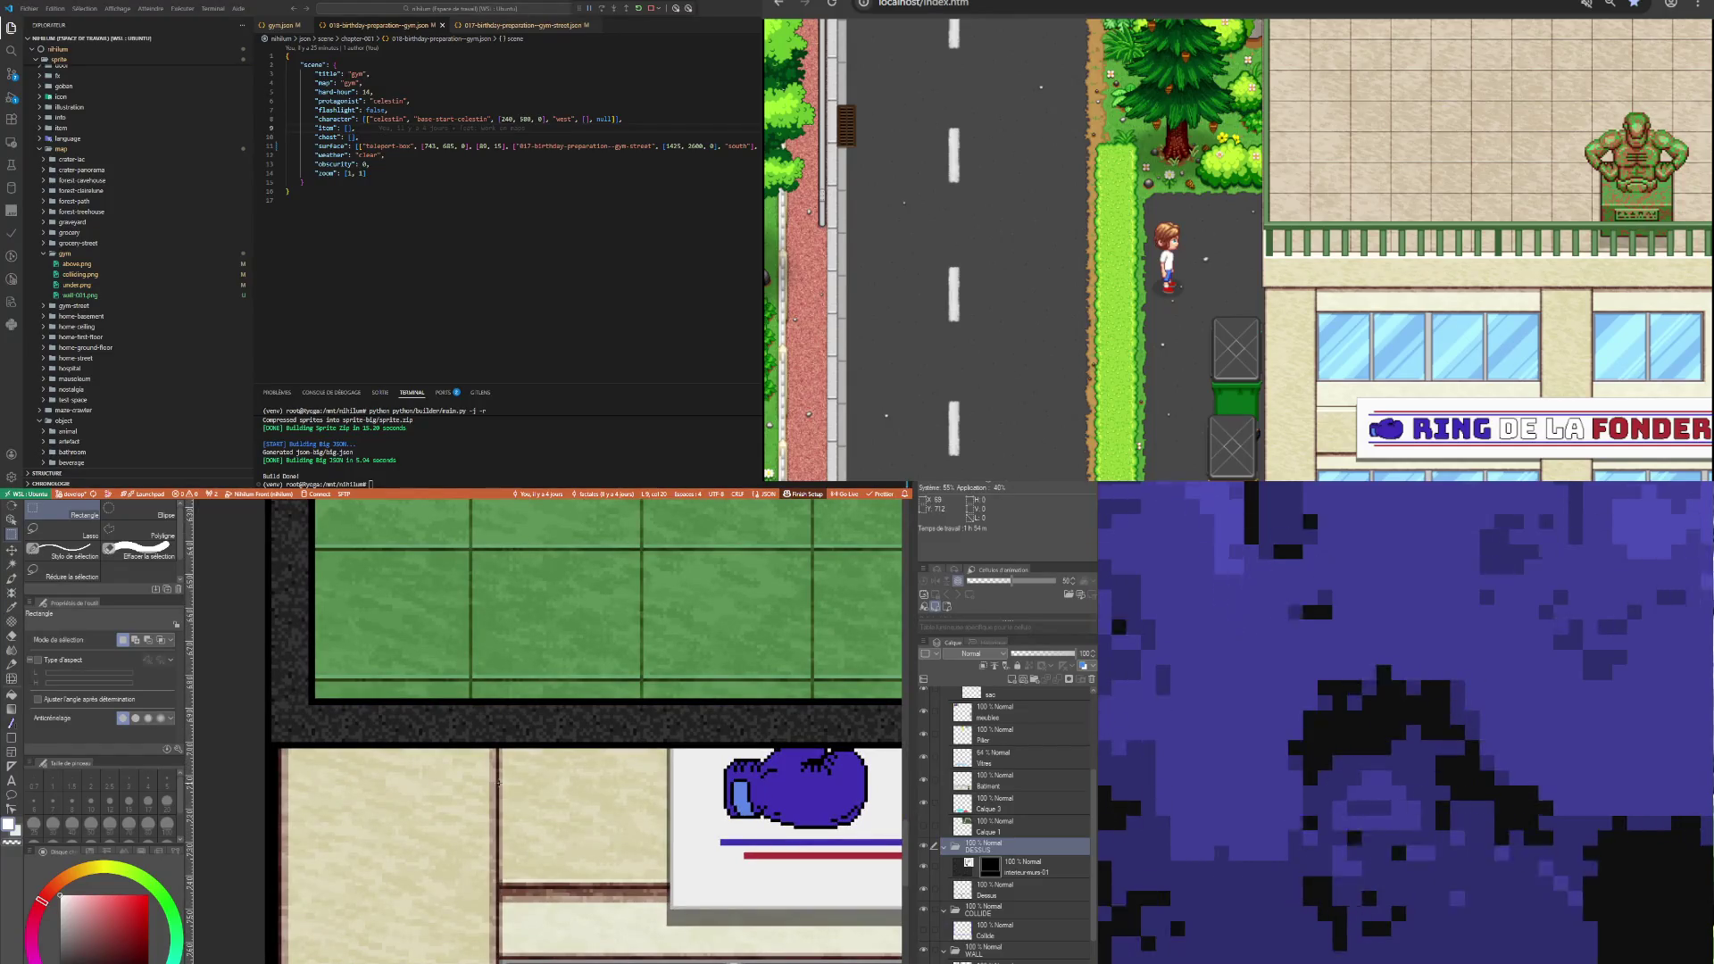
Rectangle-select the storefront's left top wall section and nudge it down with a transform.
mouse_move(499, 782)
left_mouse_down()
mouse_move(298, 717)
mouse_move(245, 721)
left_mouse_up()
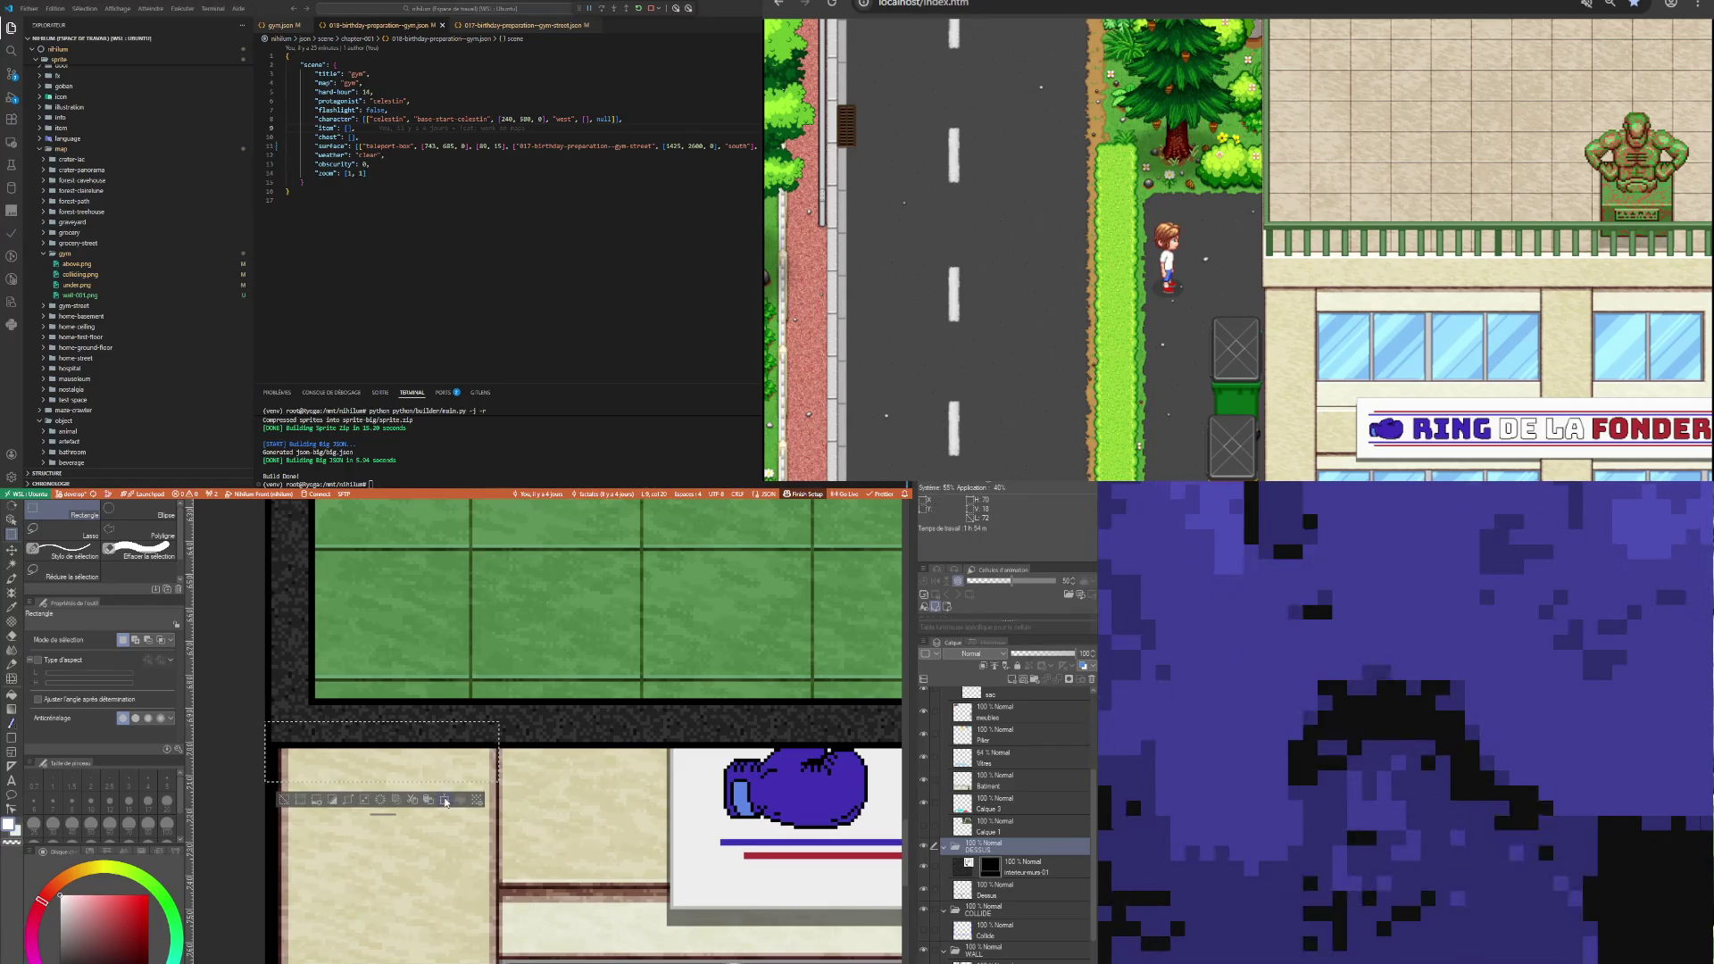
left_click(445, 801)
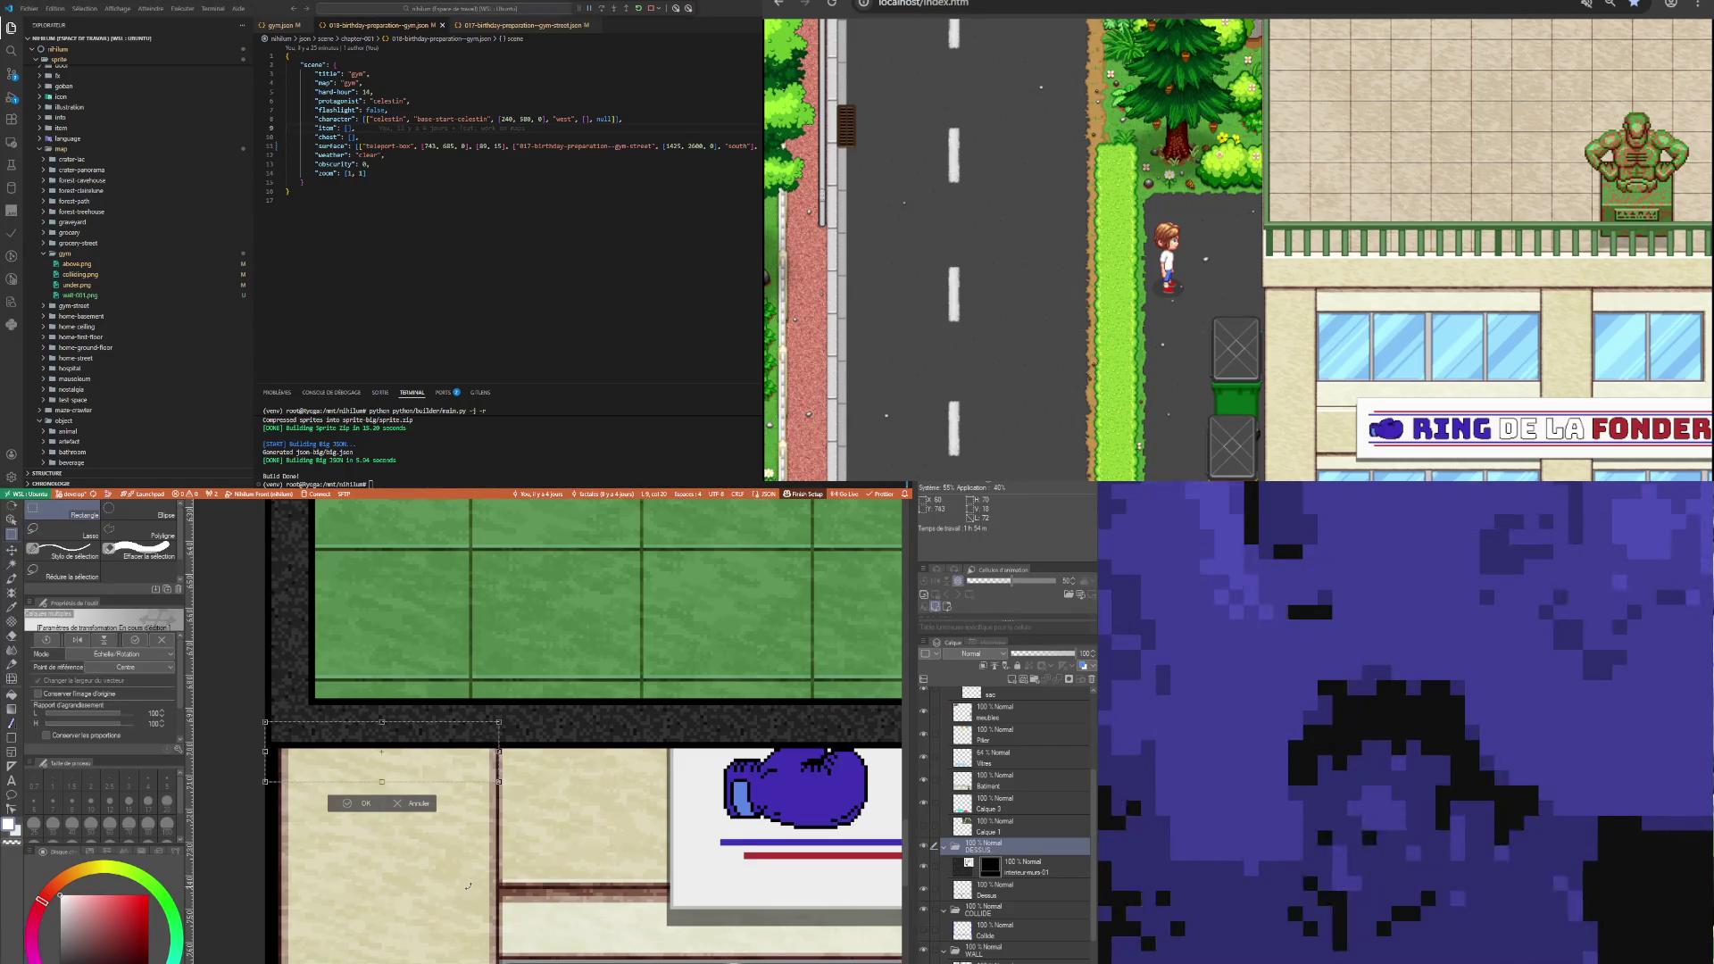
key("Down")
key("Down")
key("Down")
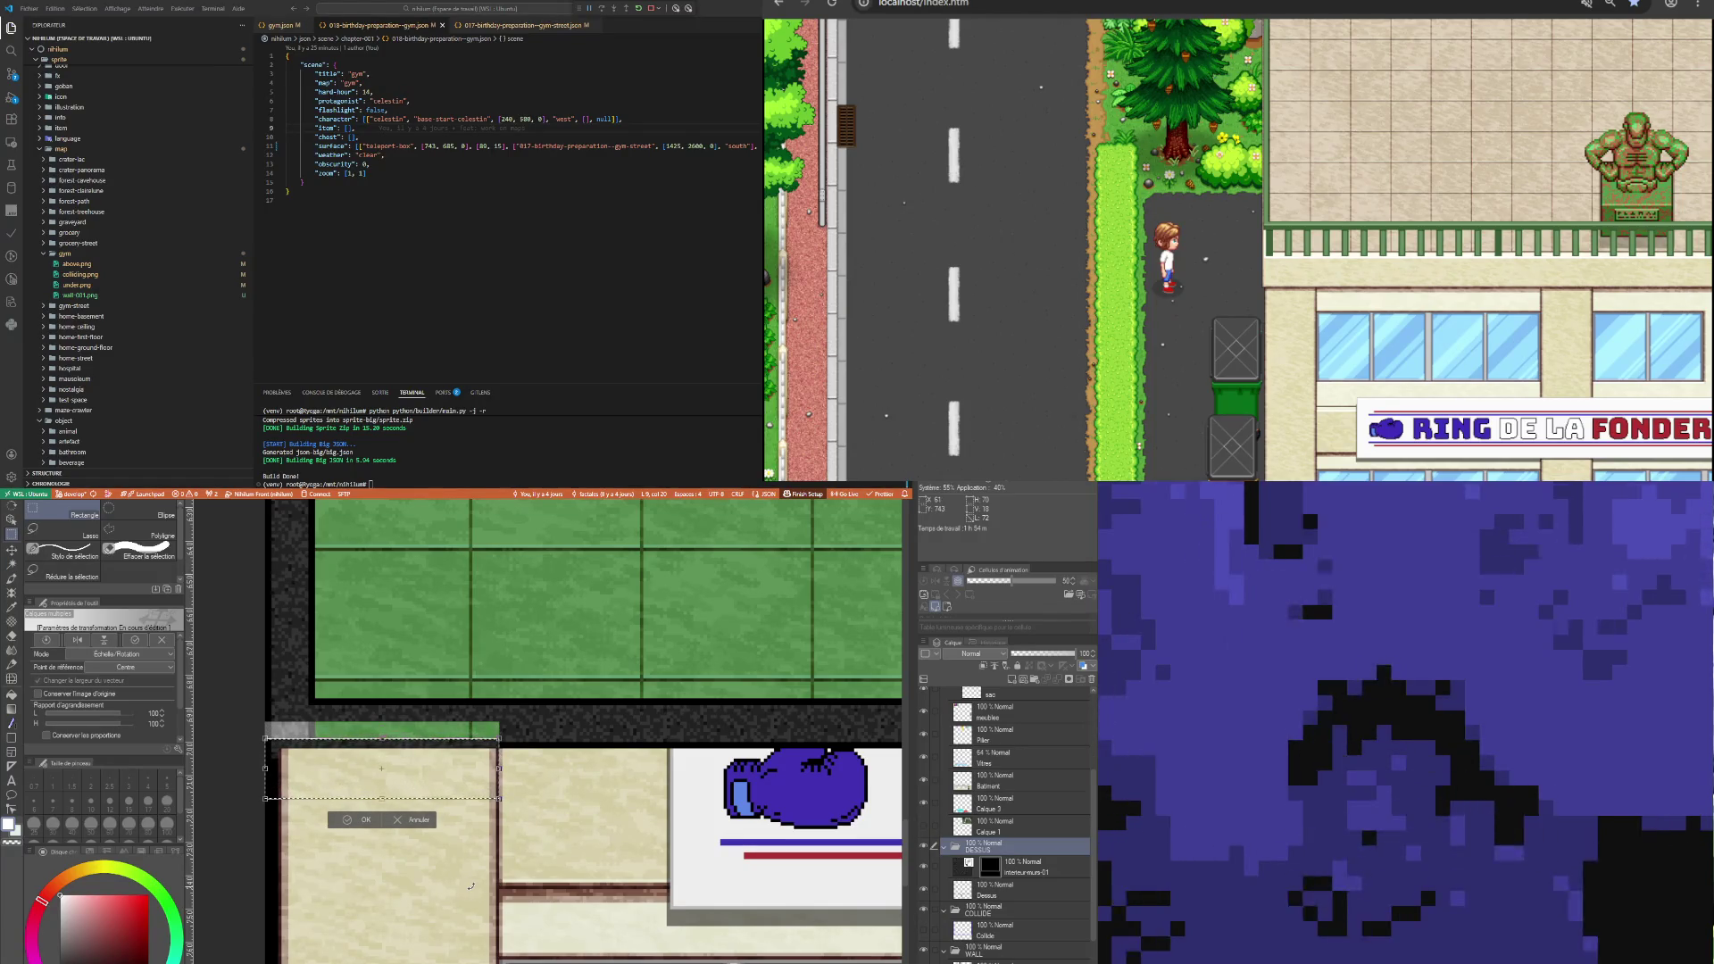
left_click(365, 821)
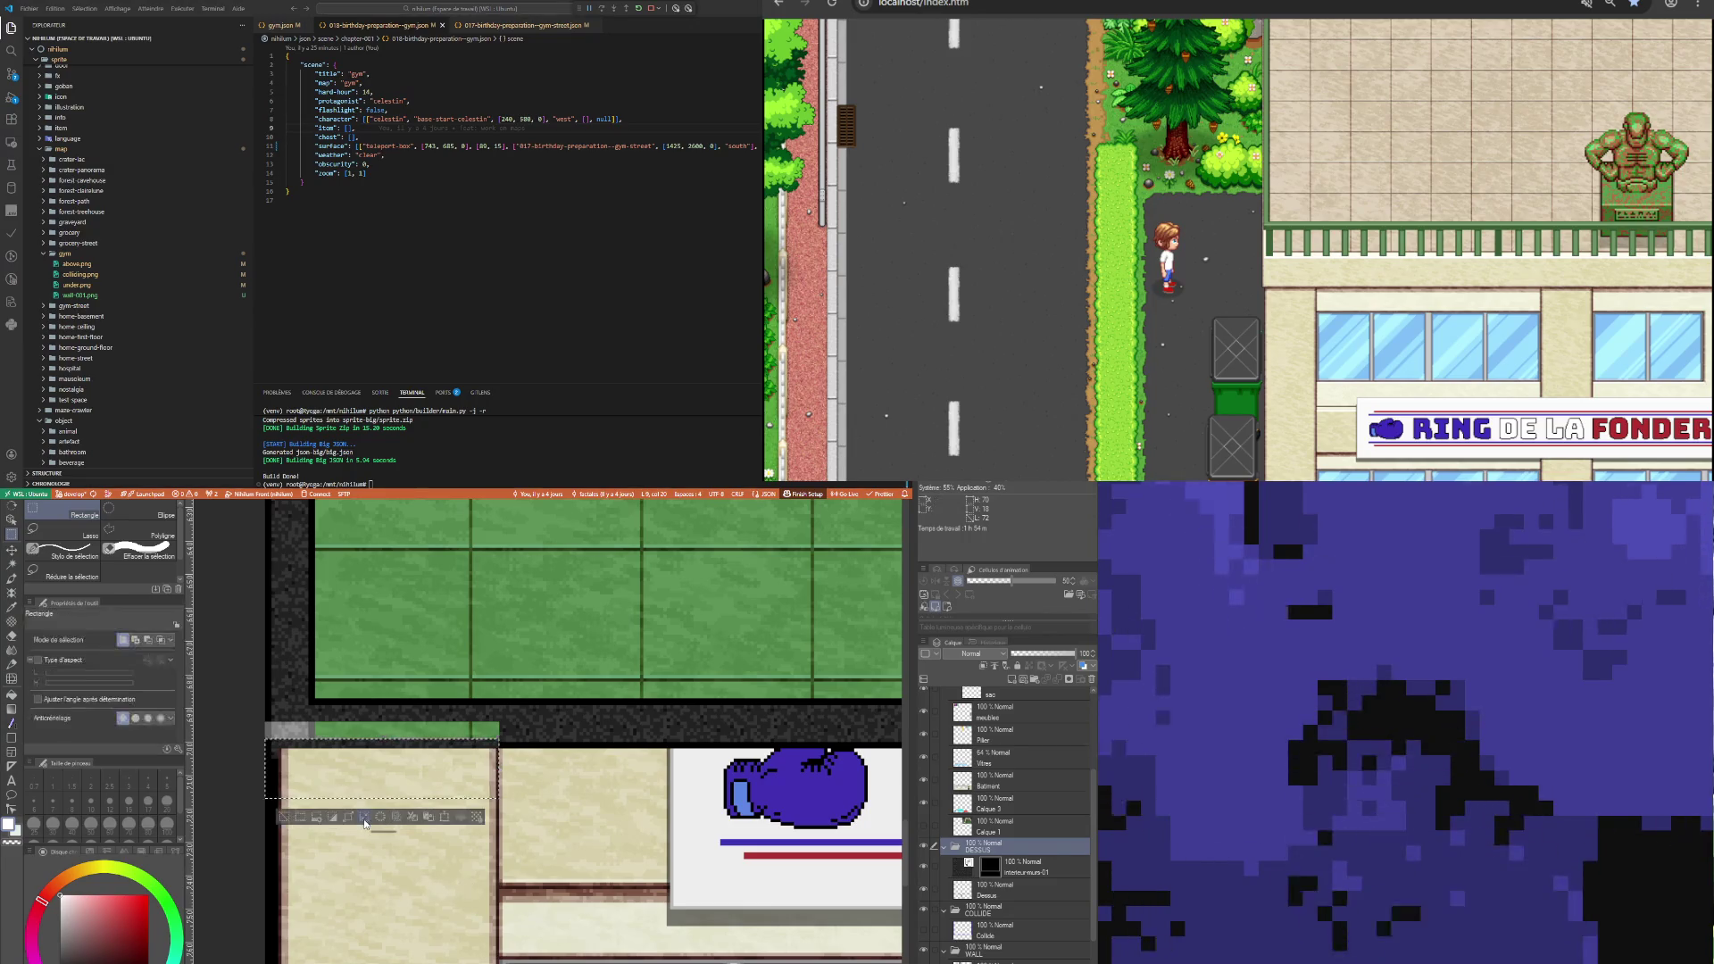
scroll(411, 836, "down", 5)
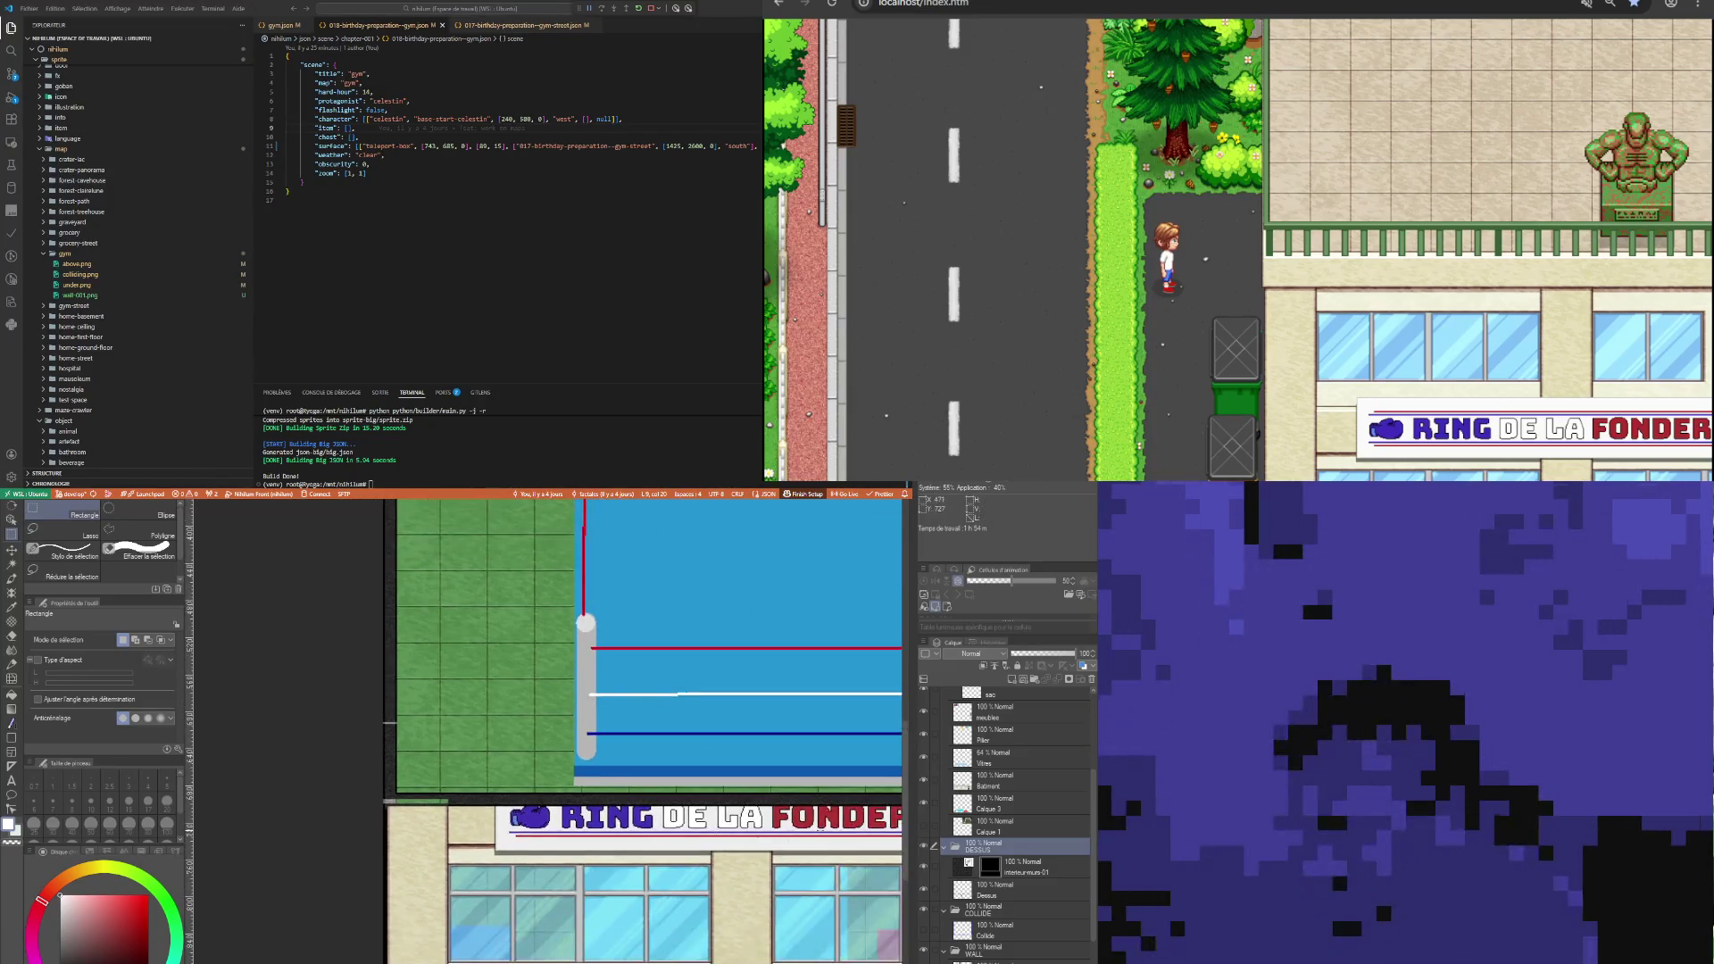
Select the wall above the sign's middle, nudge it down with a transform, then deselect.
scroll(817, 835, "up", 5)
scroll(817, 835, "up", 2)
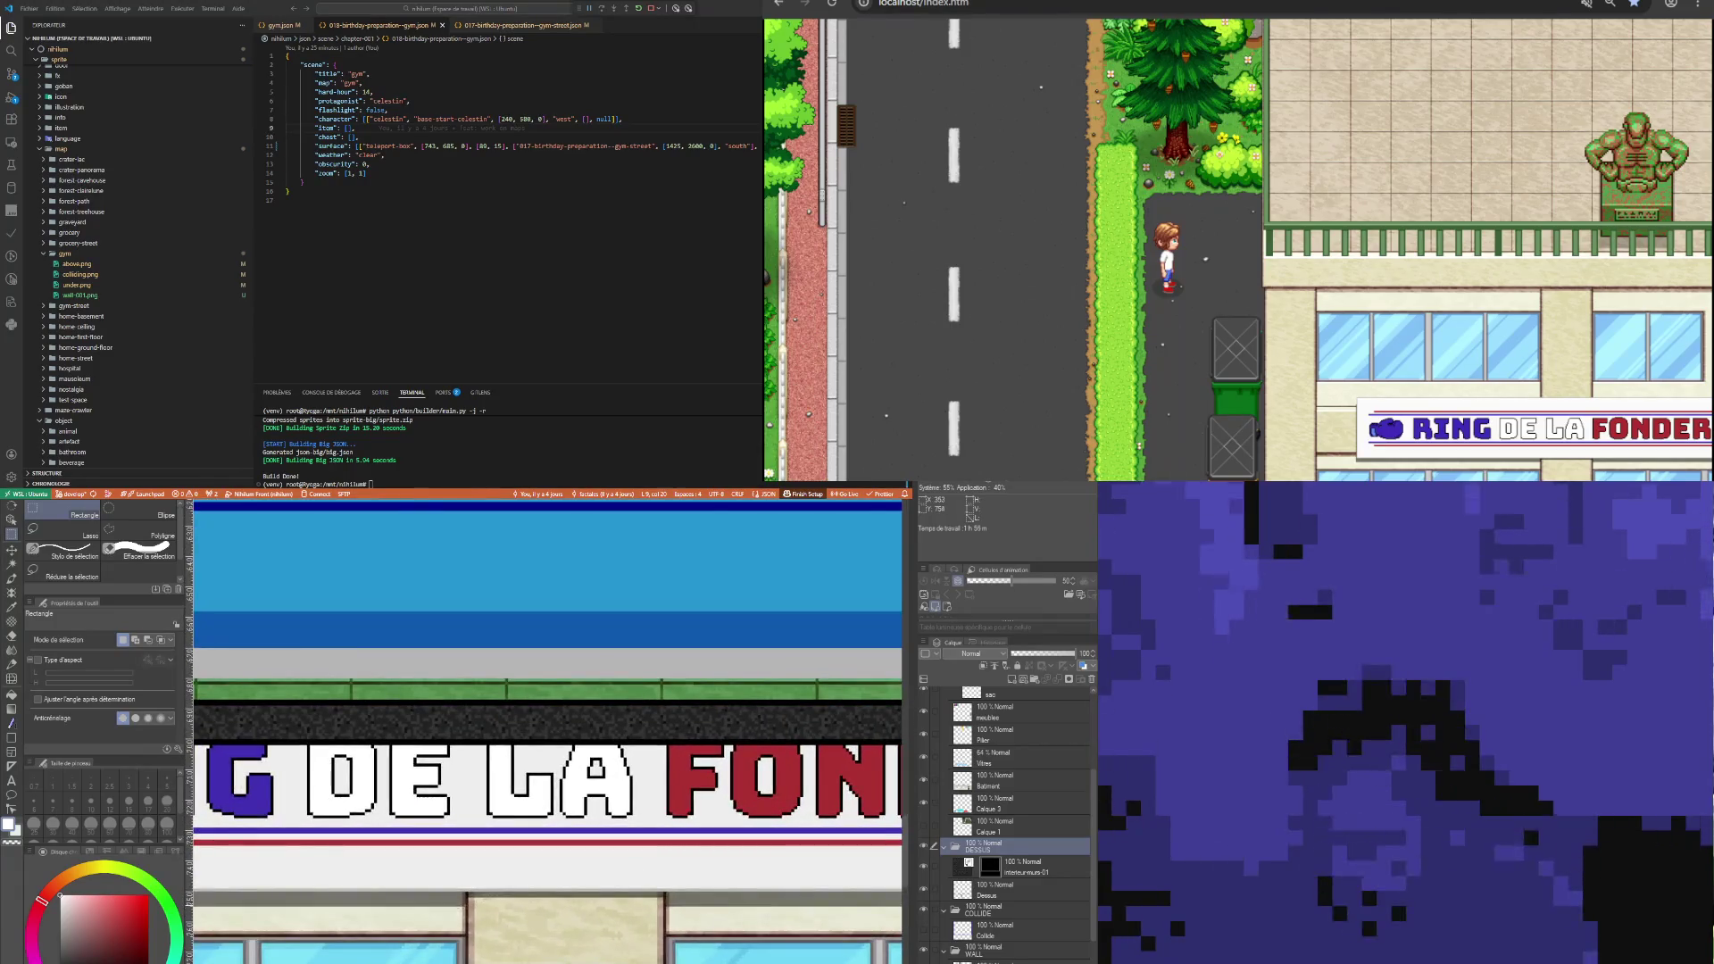
left_click_drag(627, 775, 672, 741)
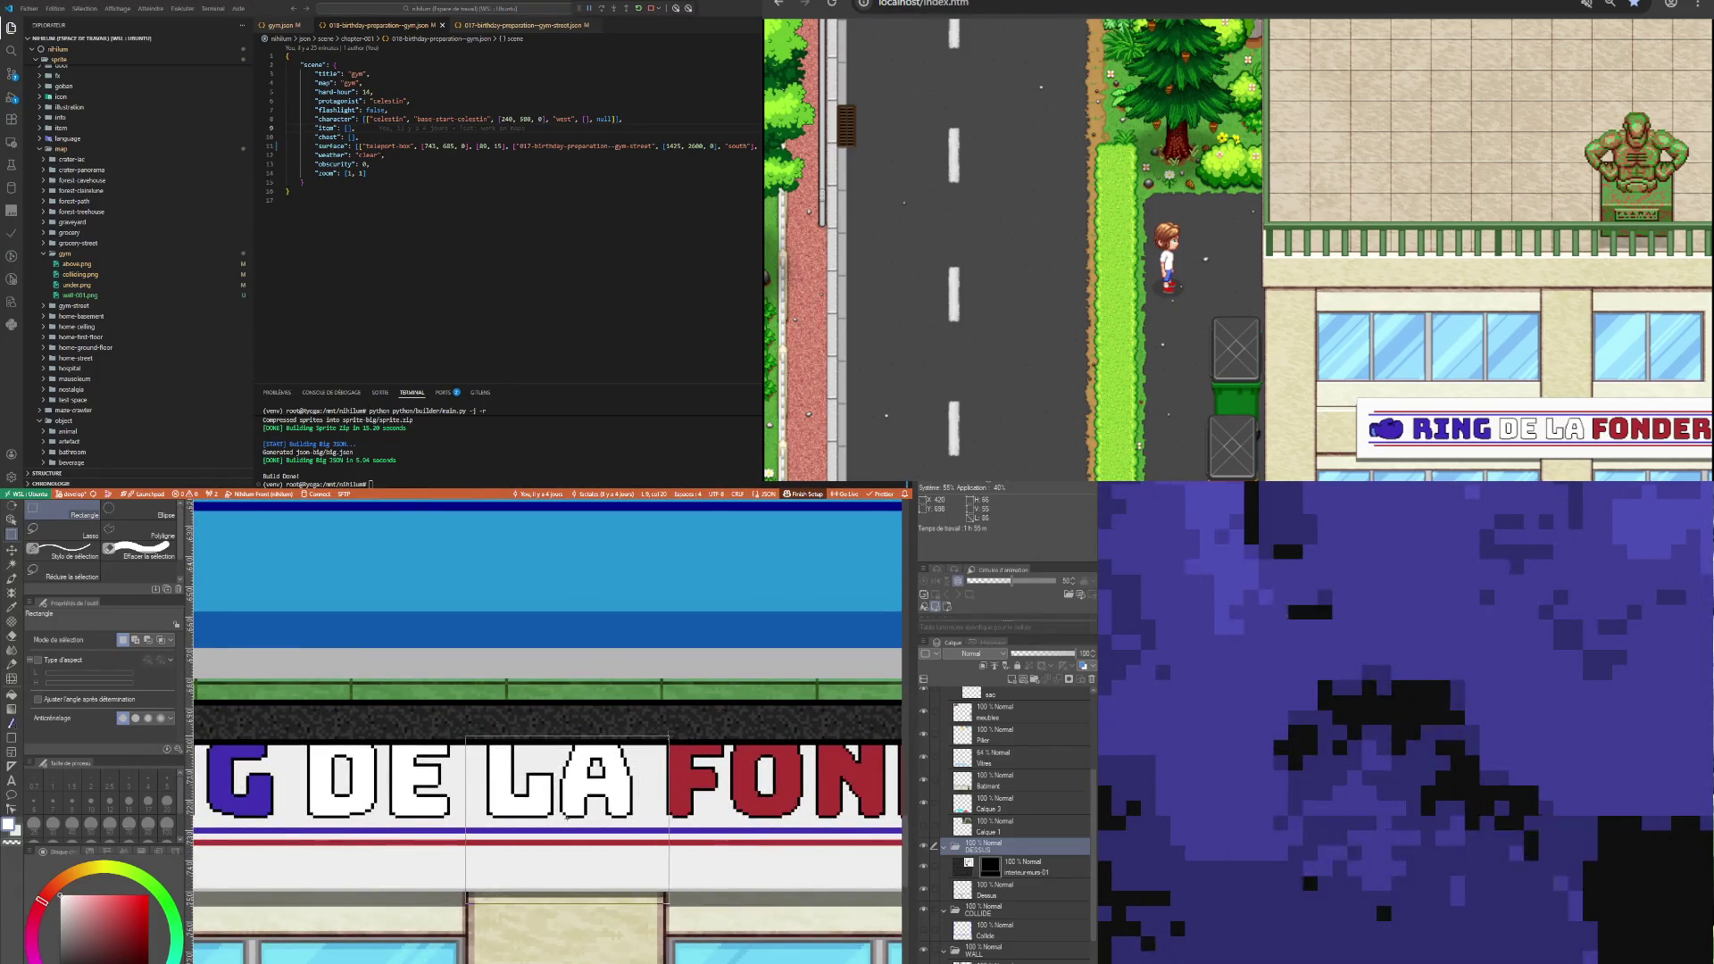
left_click_drag(666, 728, 665, 727)
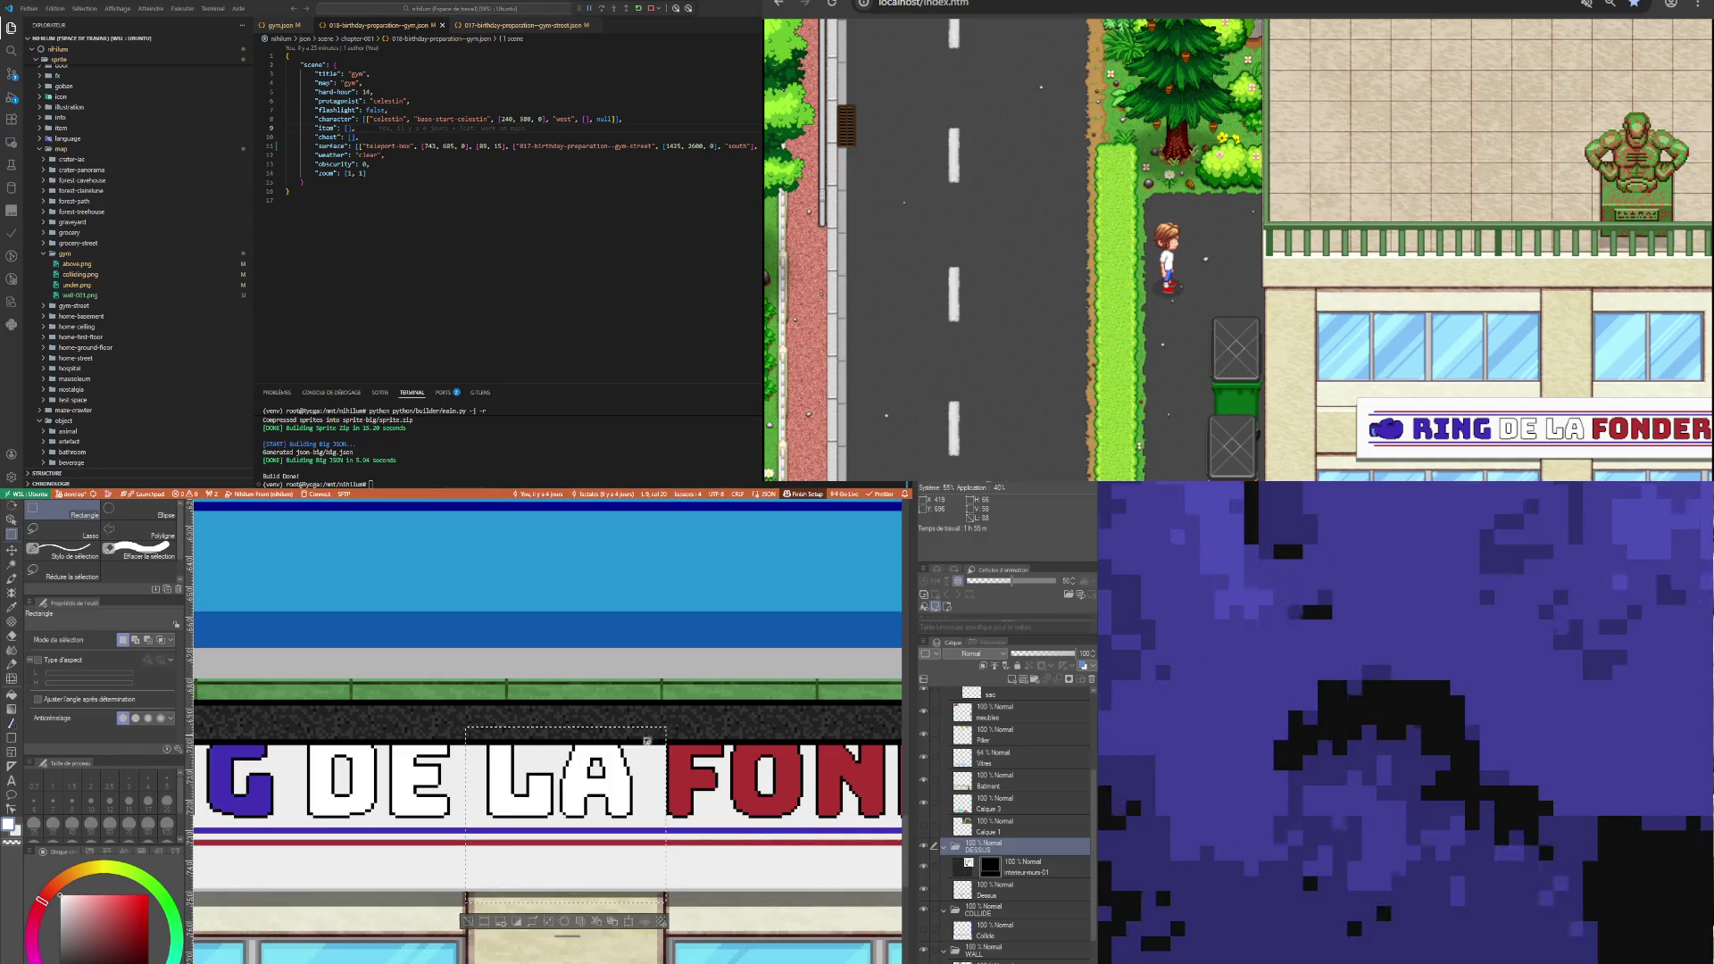
left_click(630, 922)
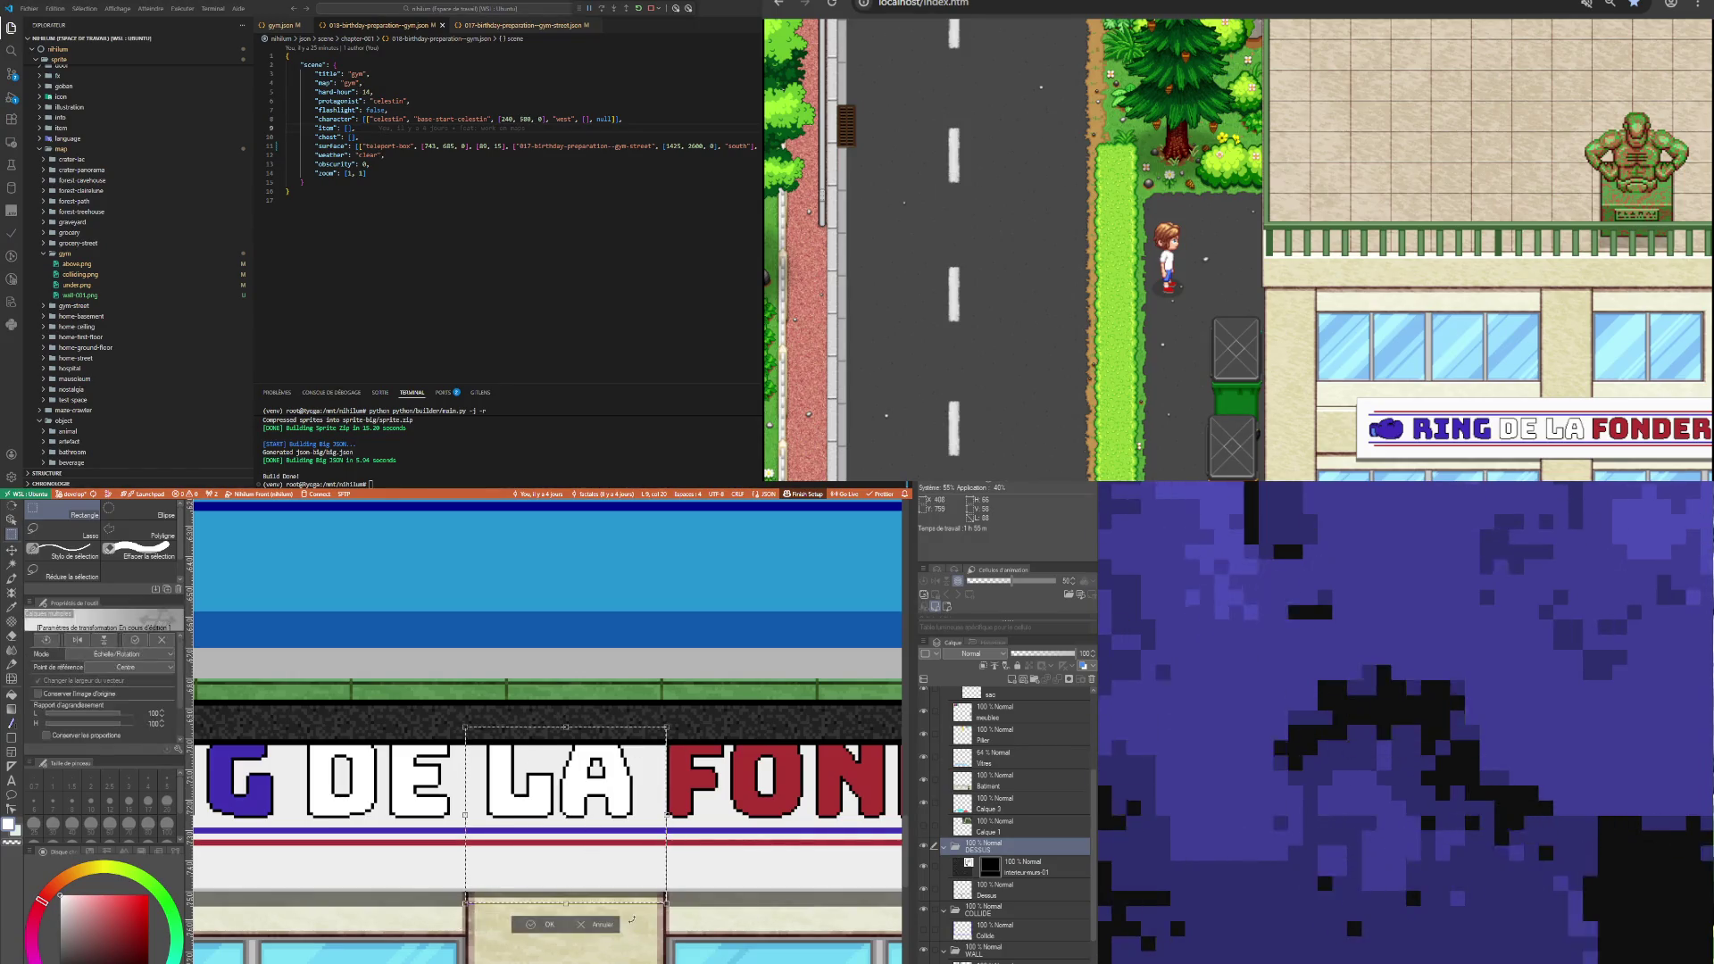
key("Down")
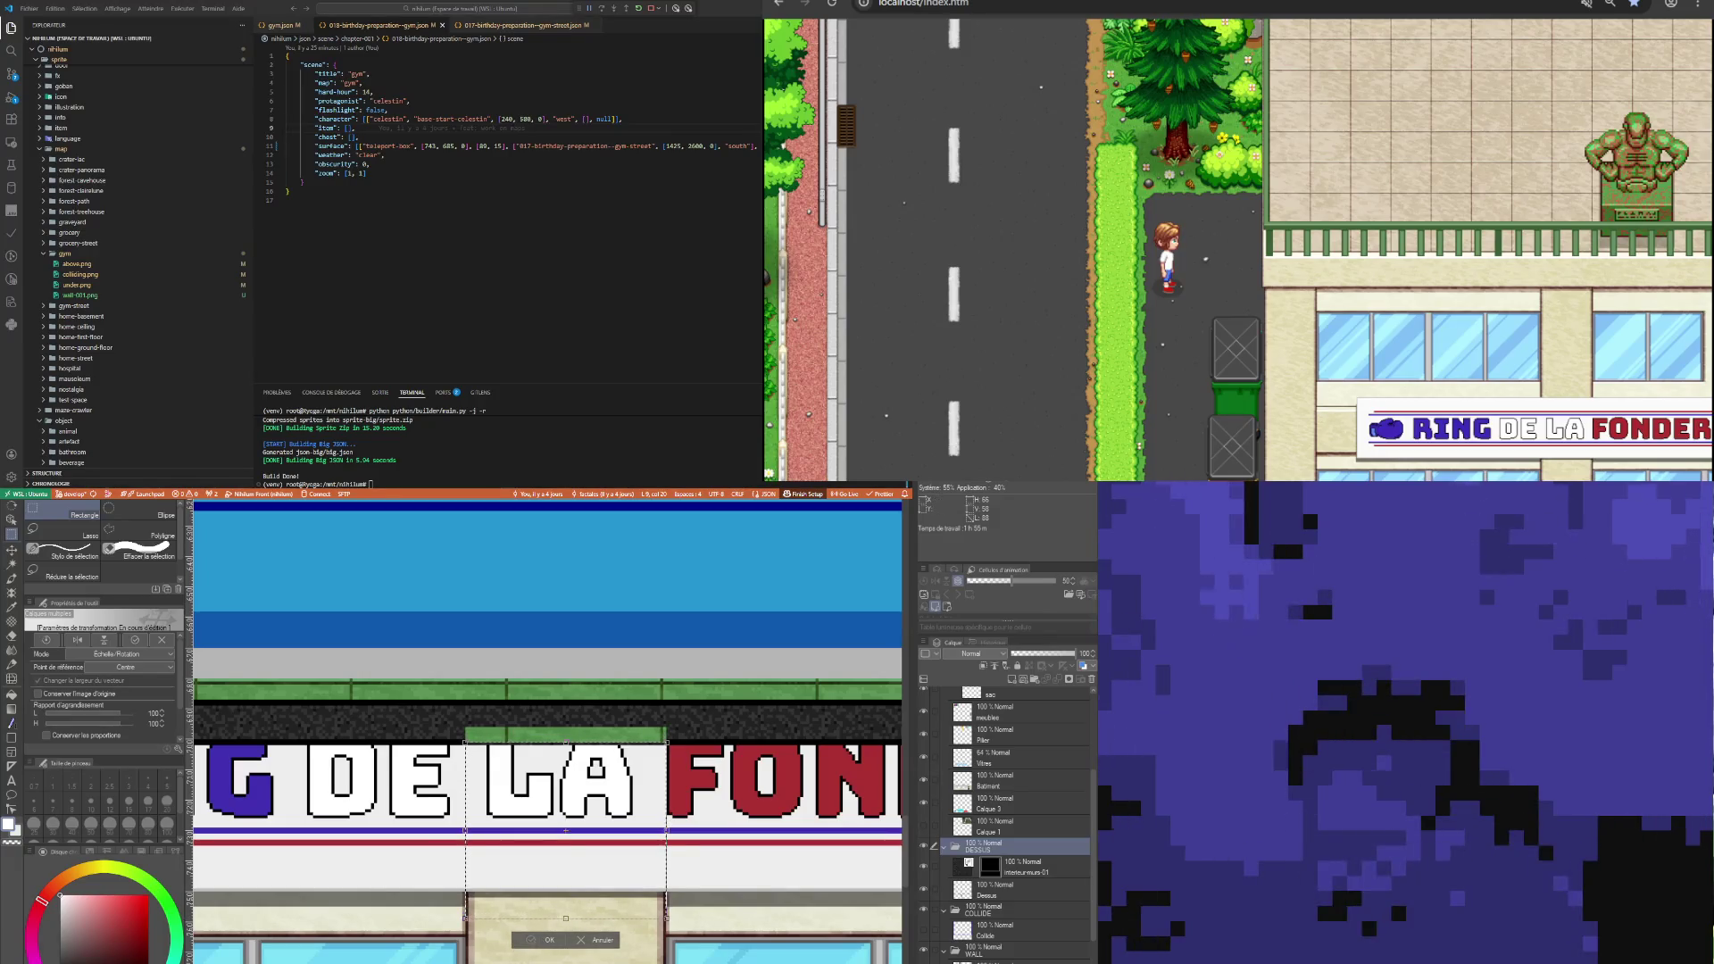
key("Return")
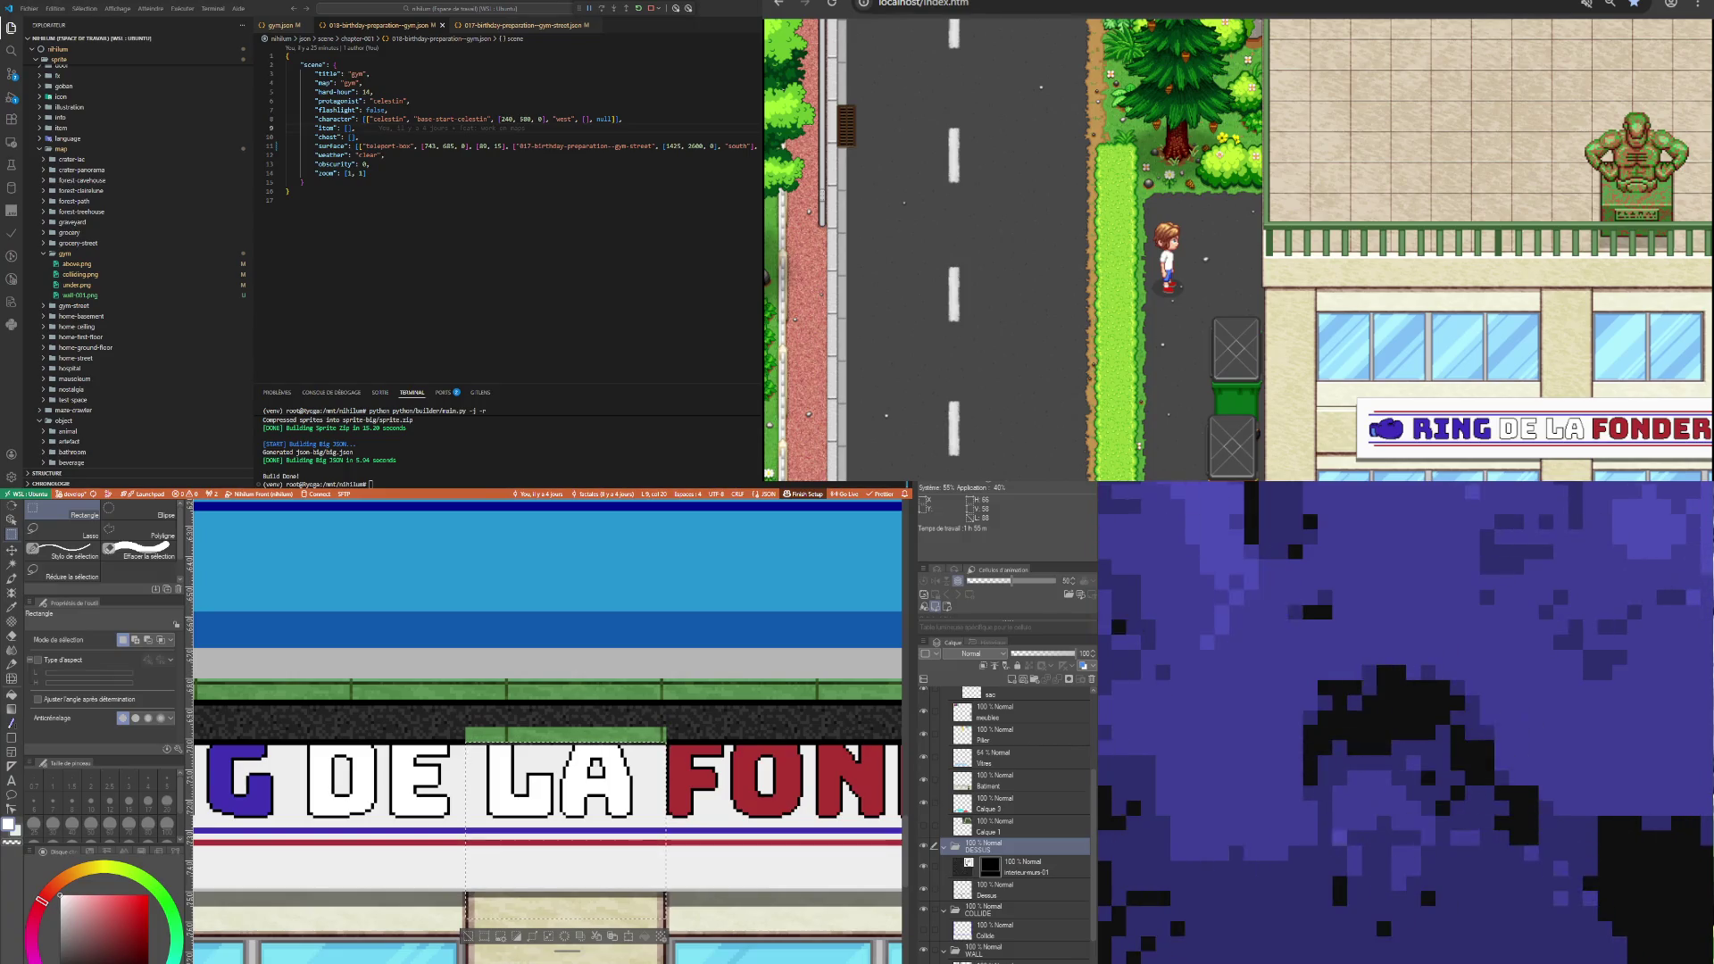
key("ctrl+d")
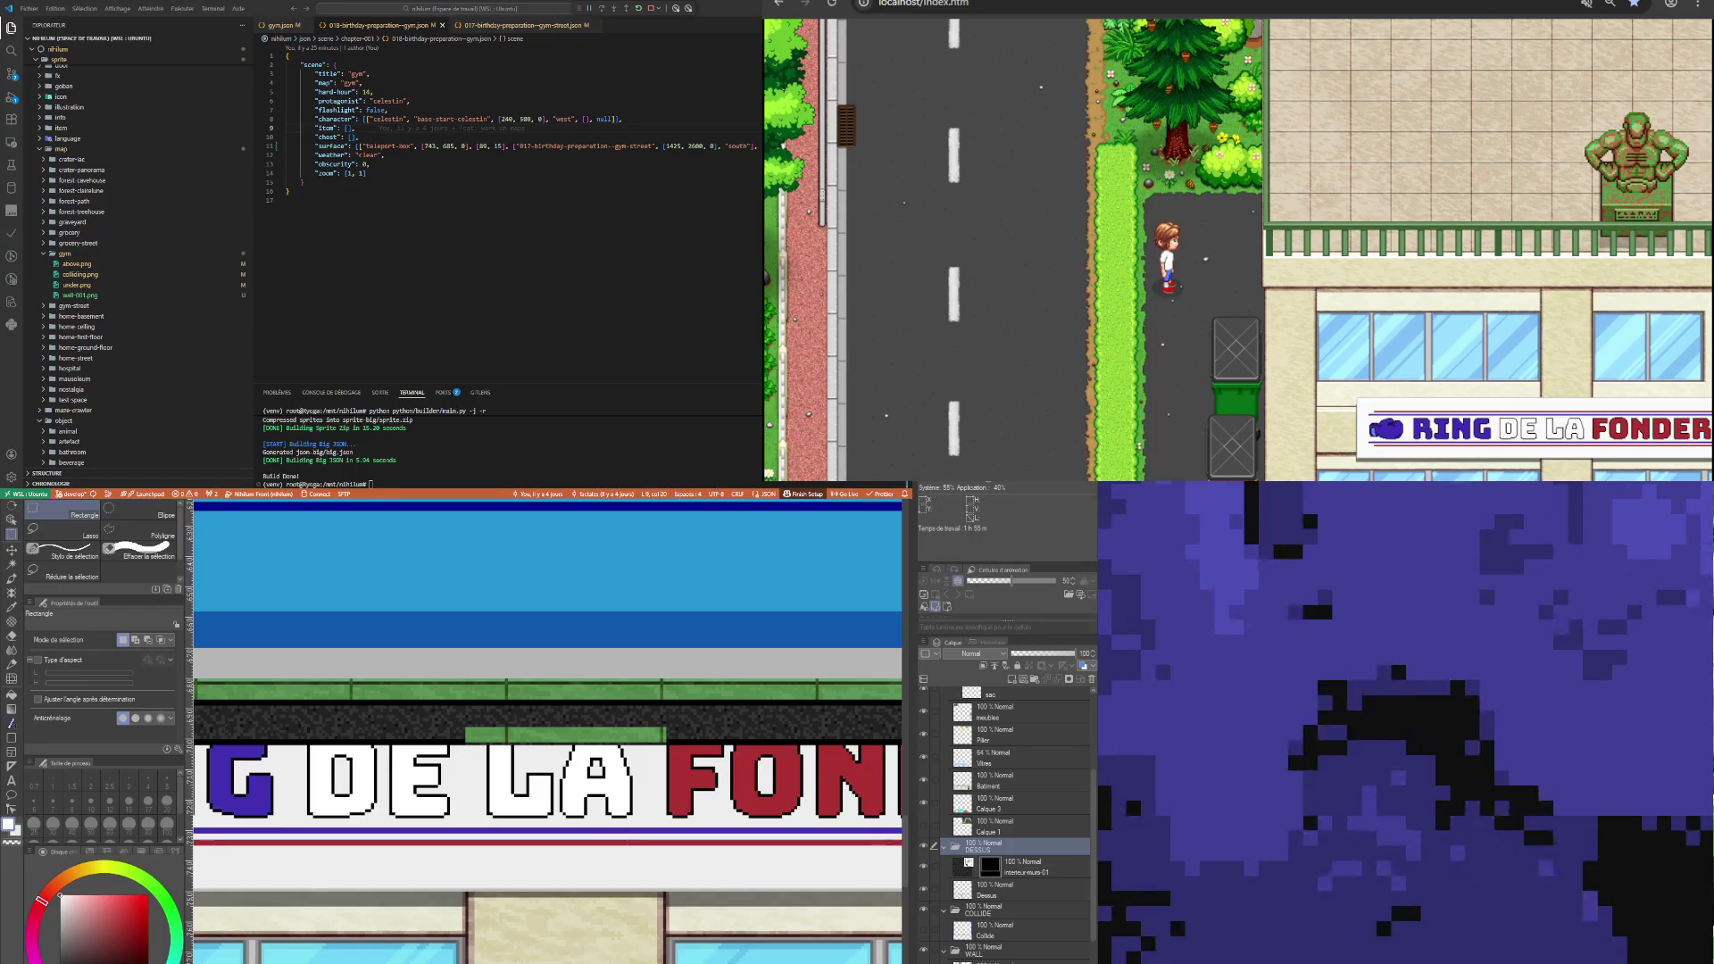
left_click(966, 864)
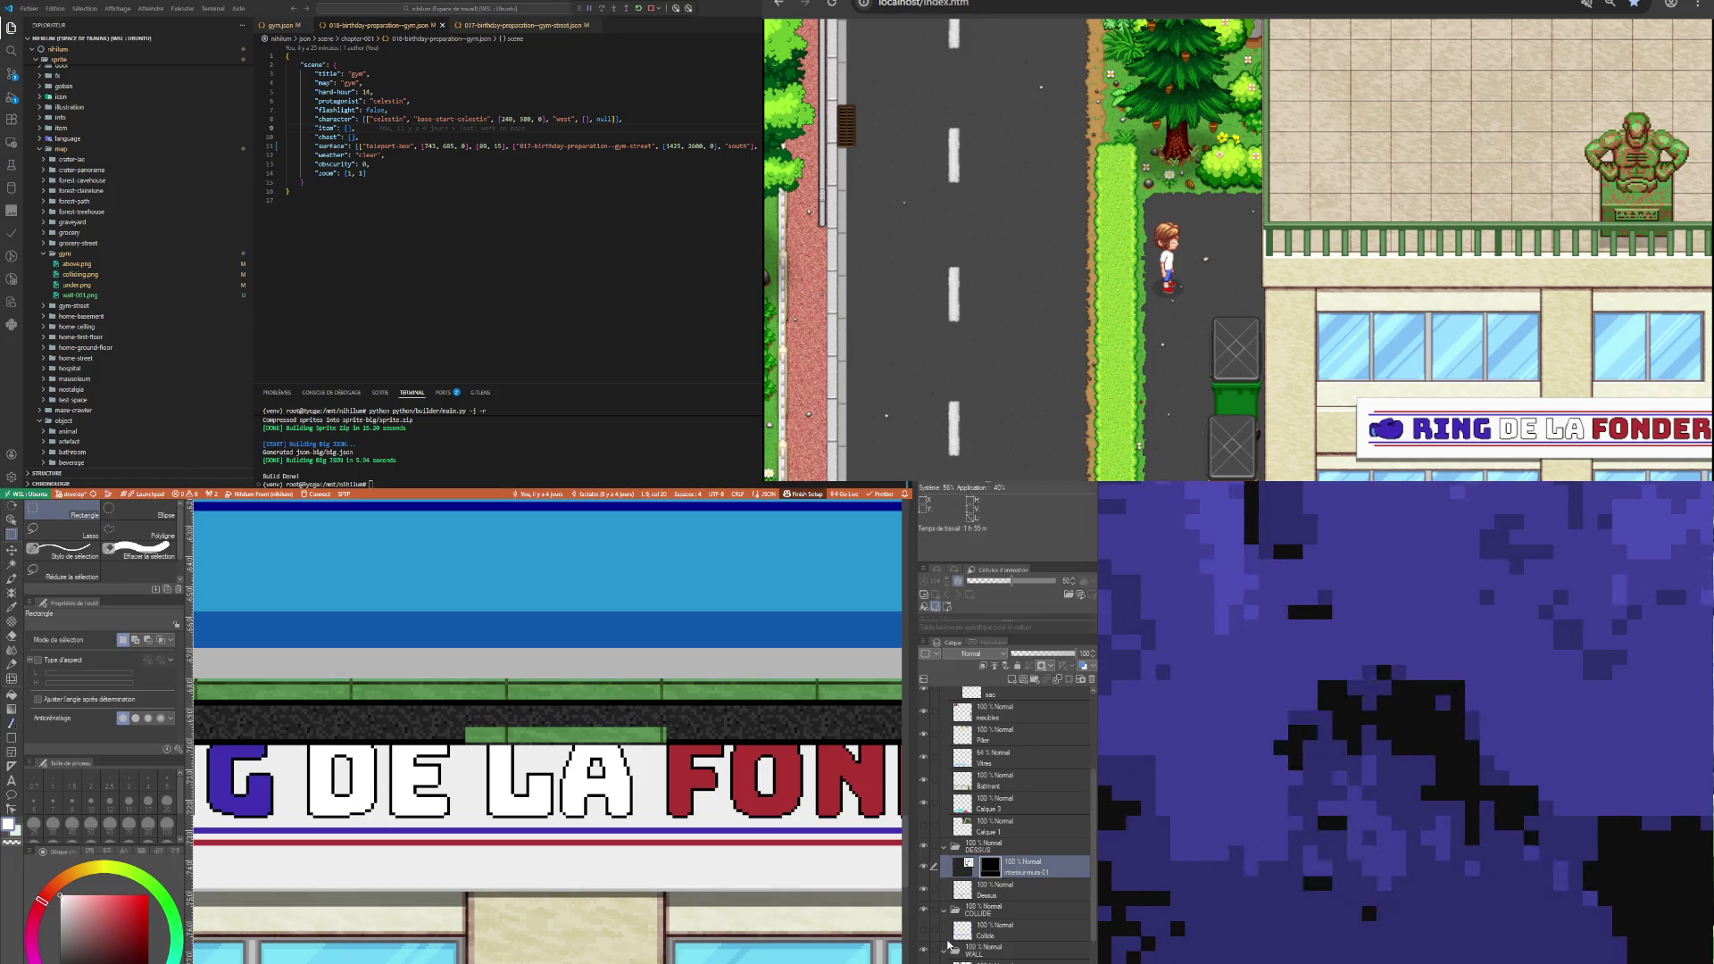
scroll(964, 907, "up", 5)
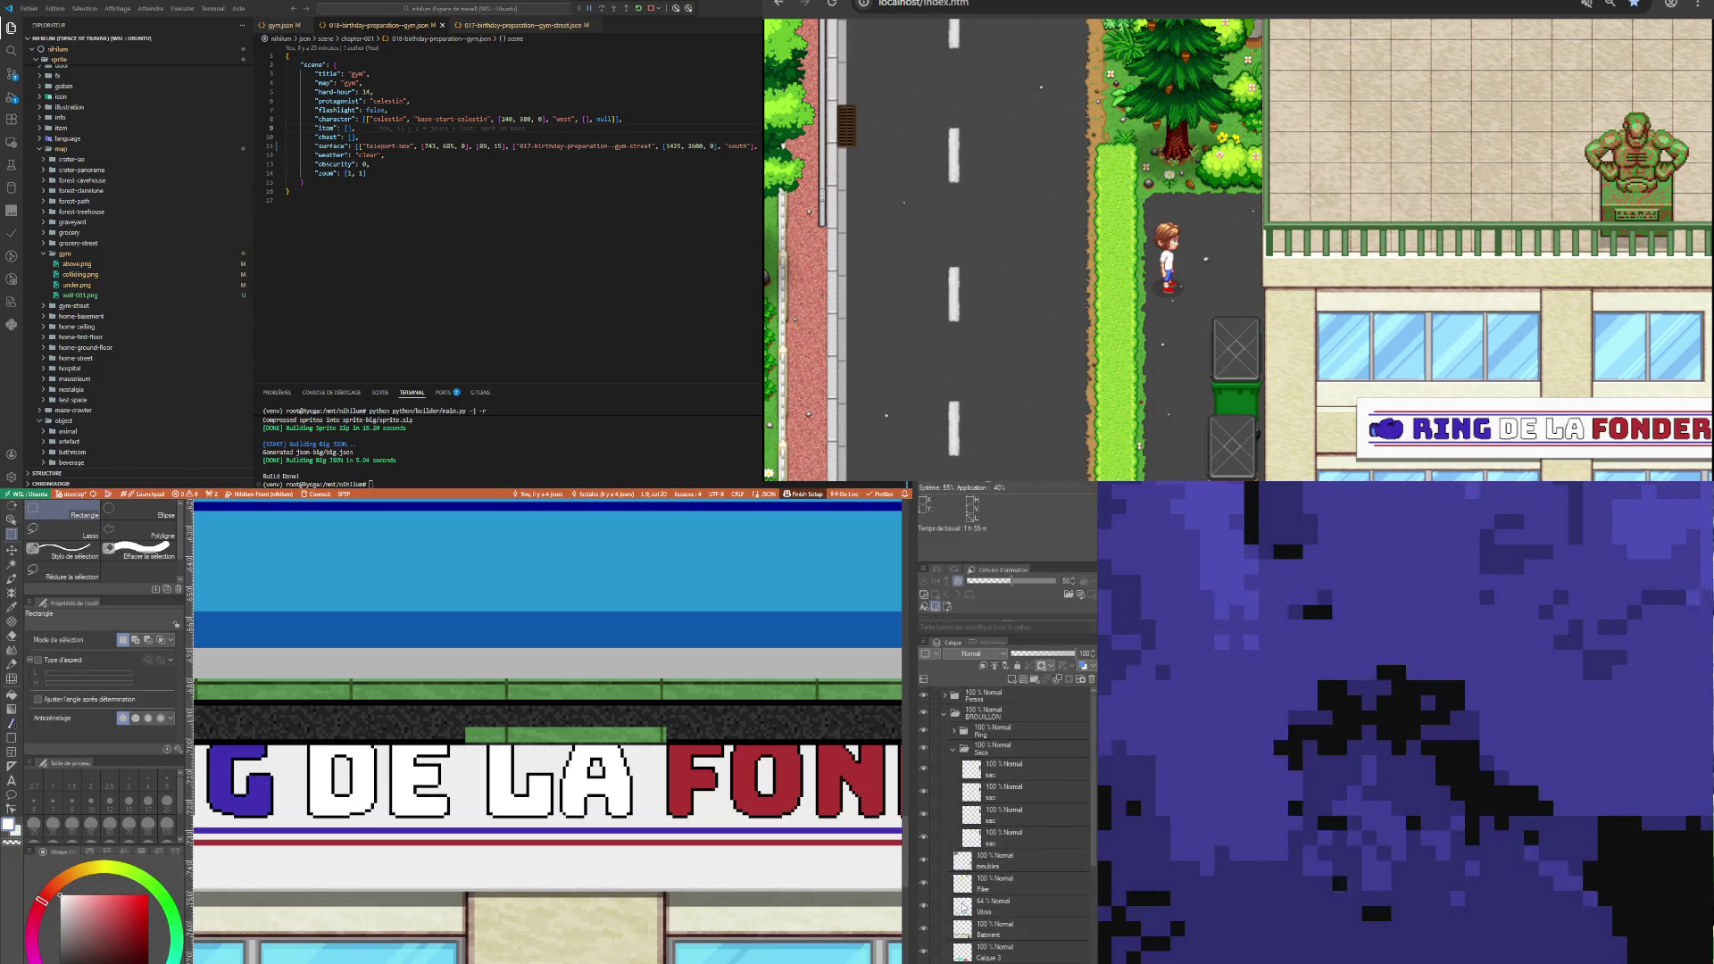
left_click(993, 732)
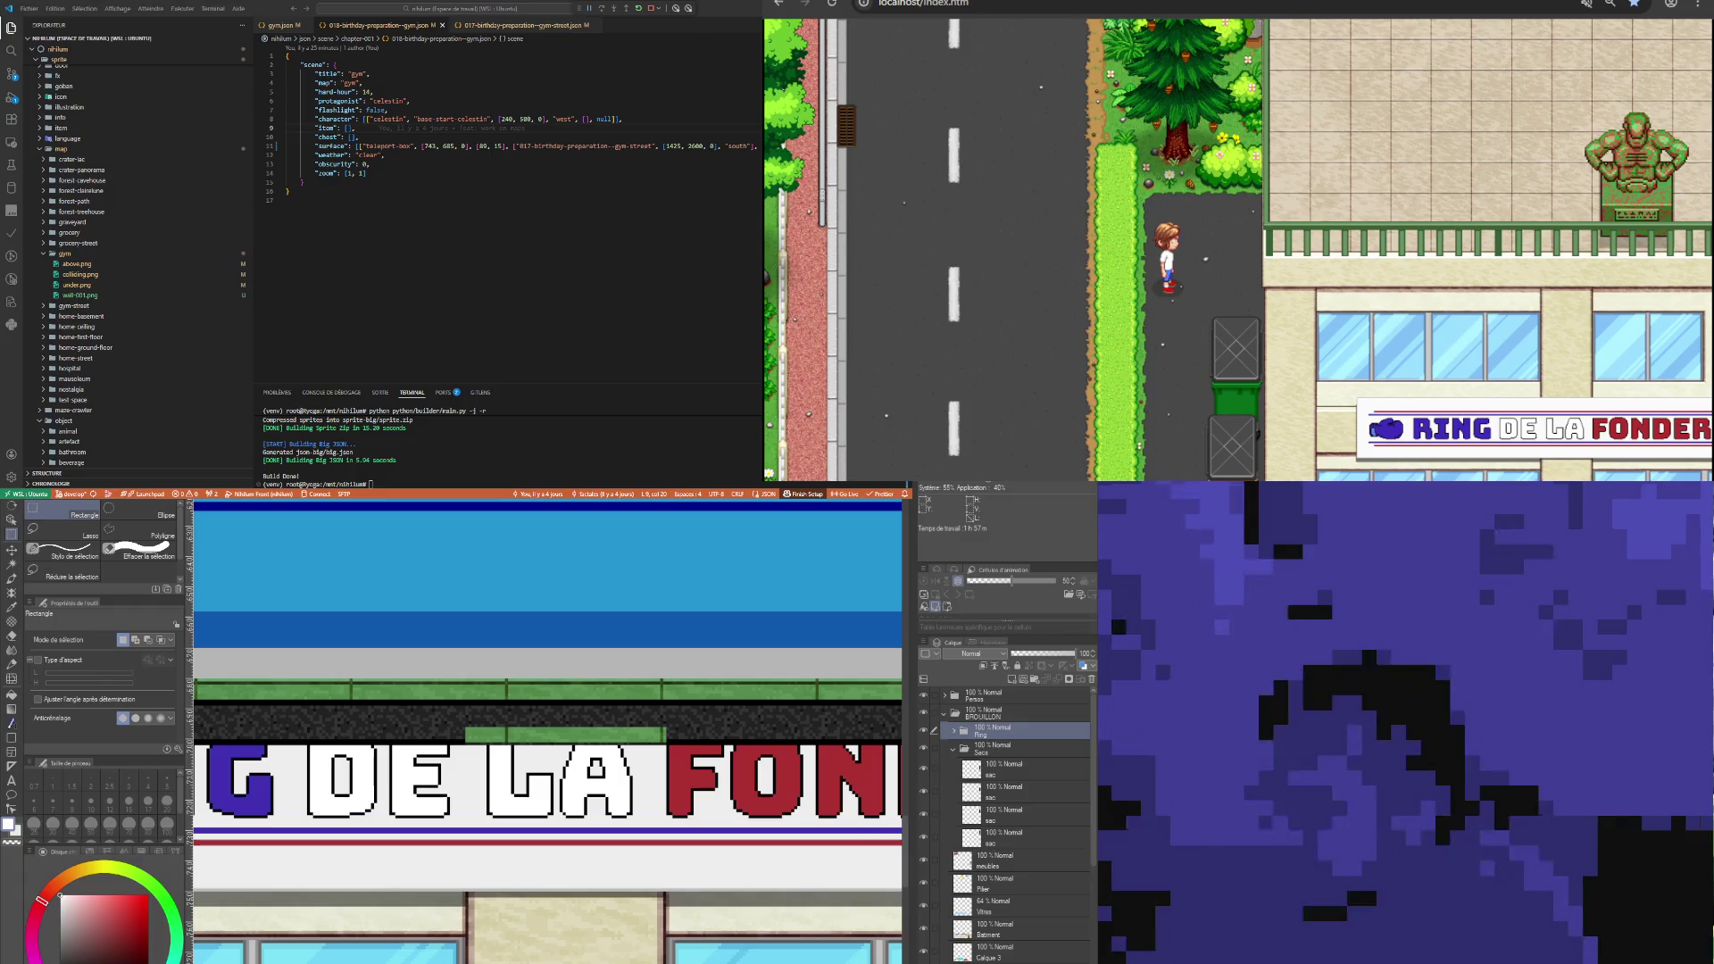
scroll(991, 892, "down", 2)
left_click(991, 955)
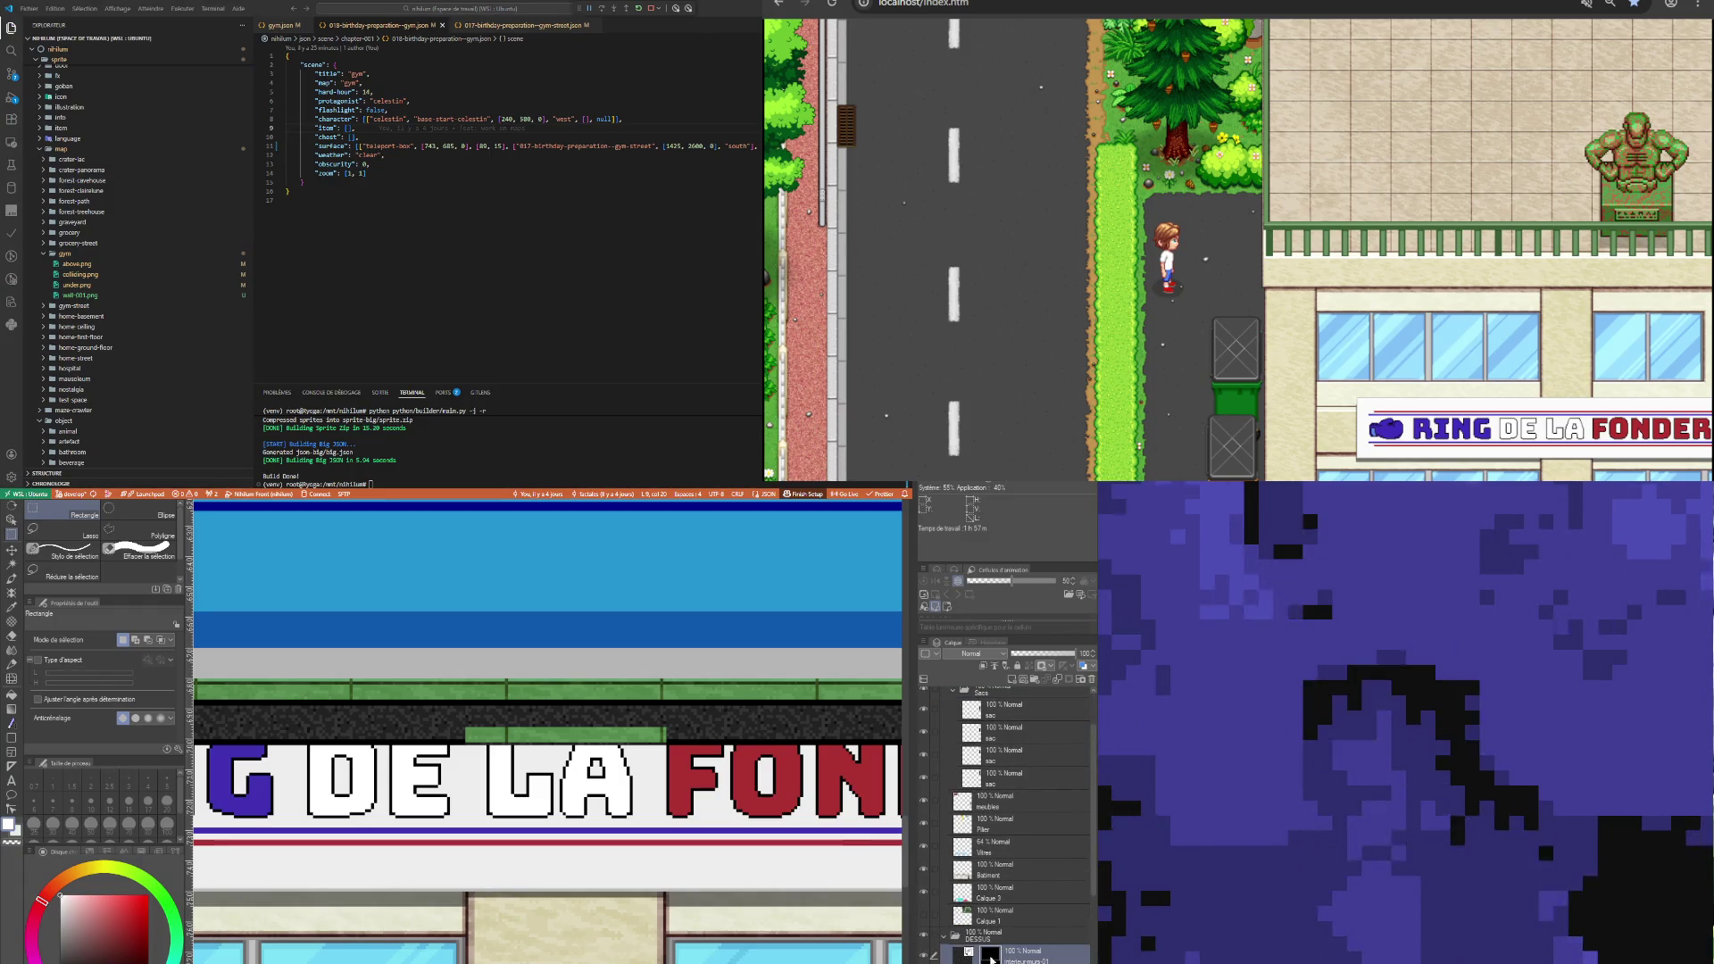
scroll(1068, 691, "up", 2)
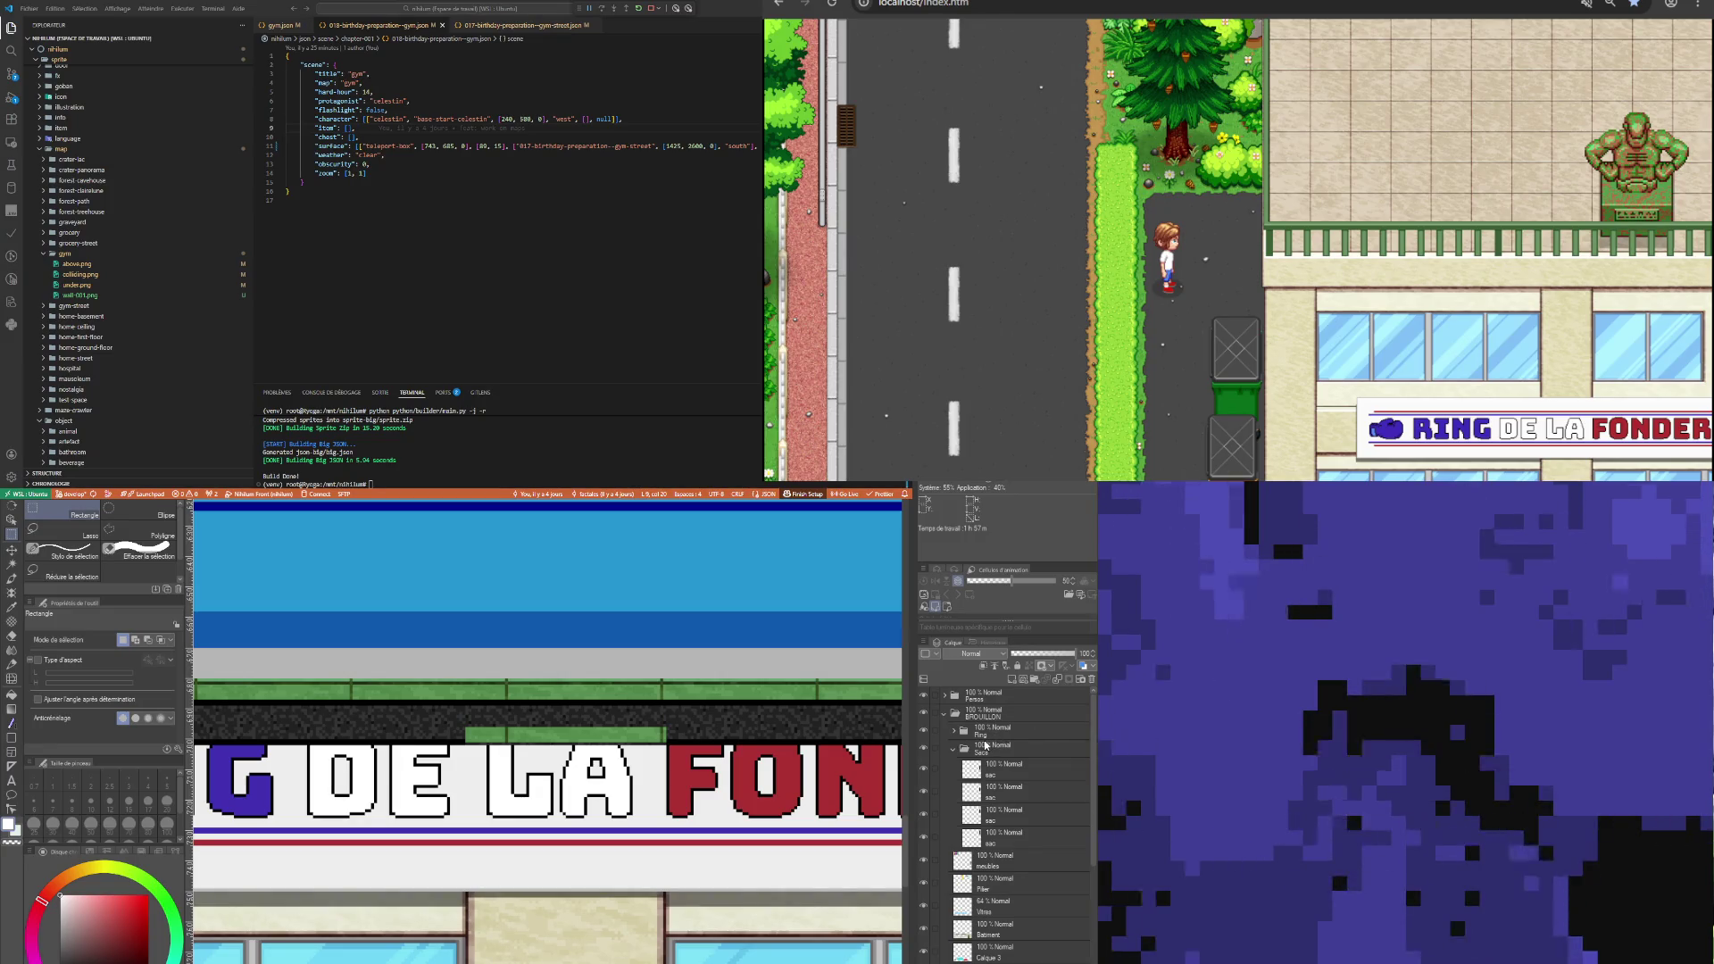
scroll(986, 746, "down", 1)
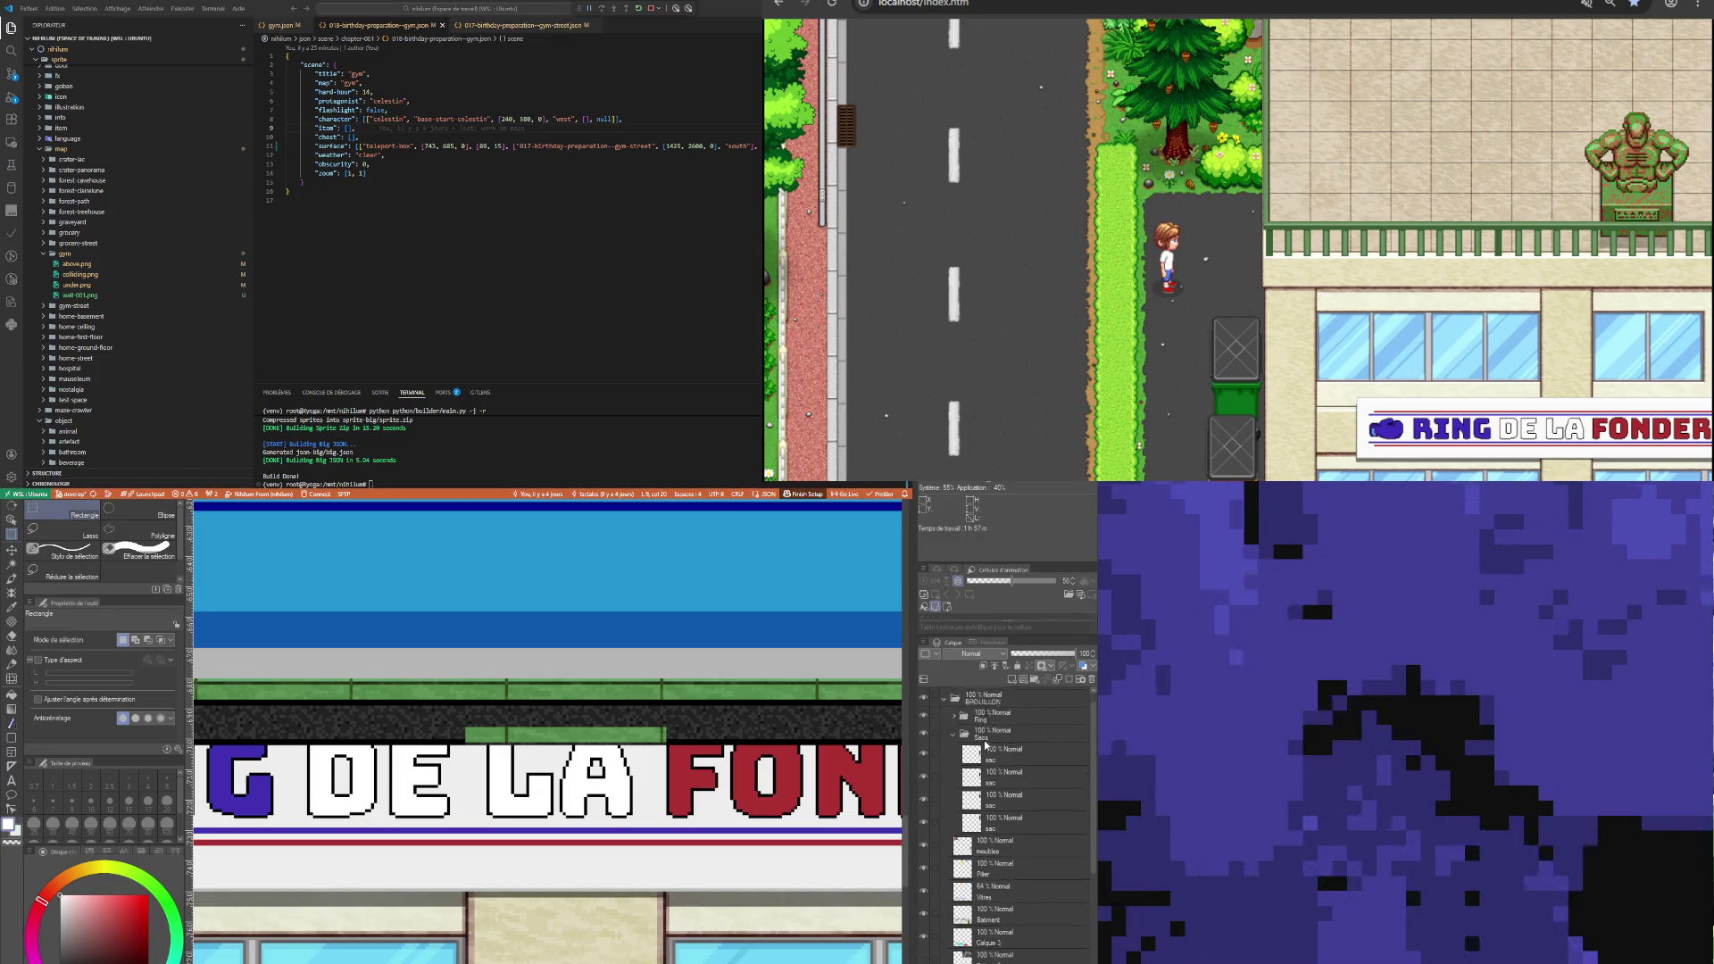
scroll(985, 746, "down", 2)
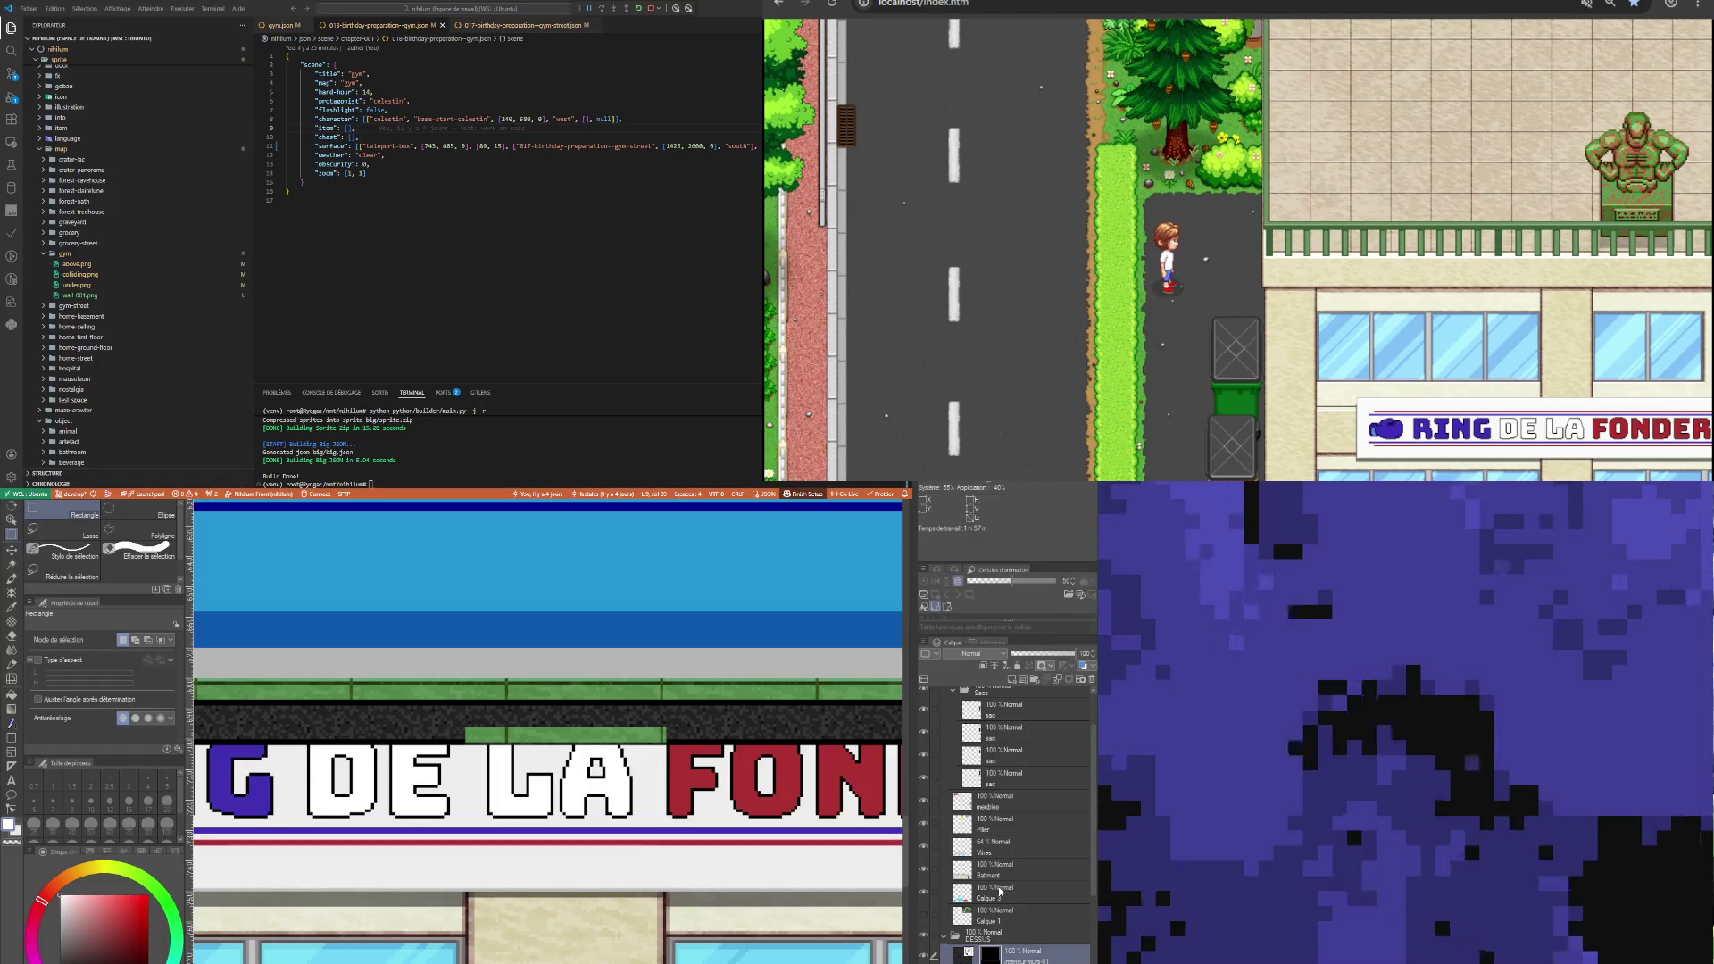
Hide the Batiment layer, set black as the drawing colour, and try selecting the green strip's ends.
left_click(923, 868)
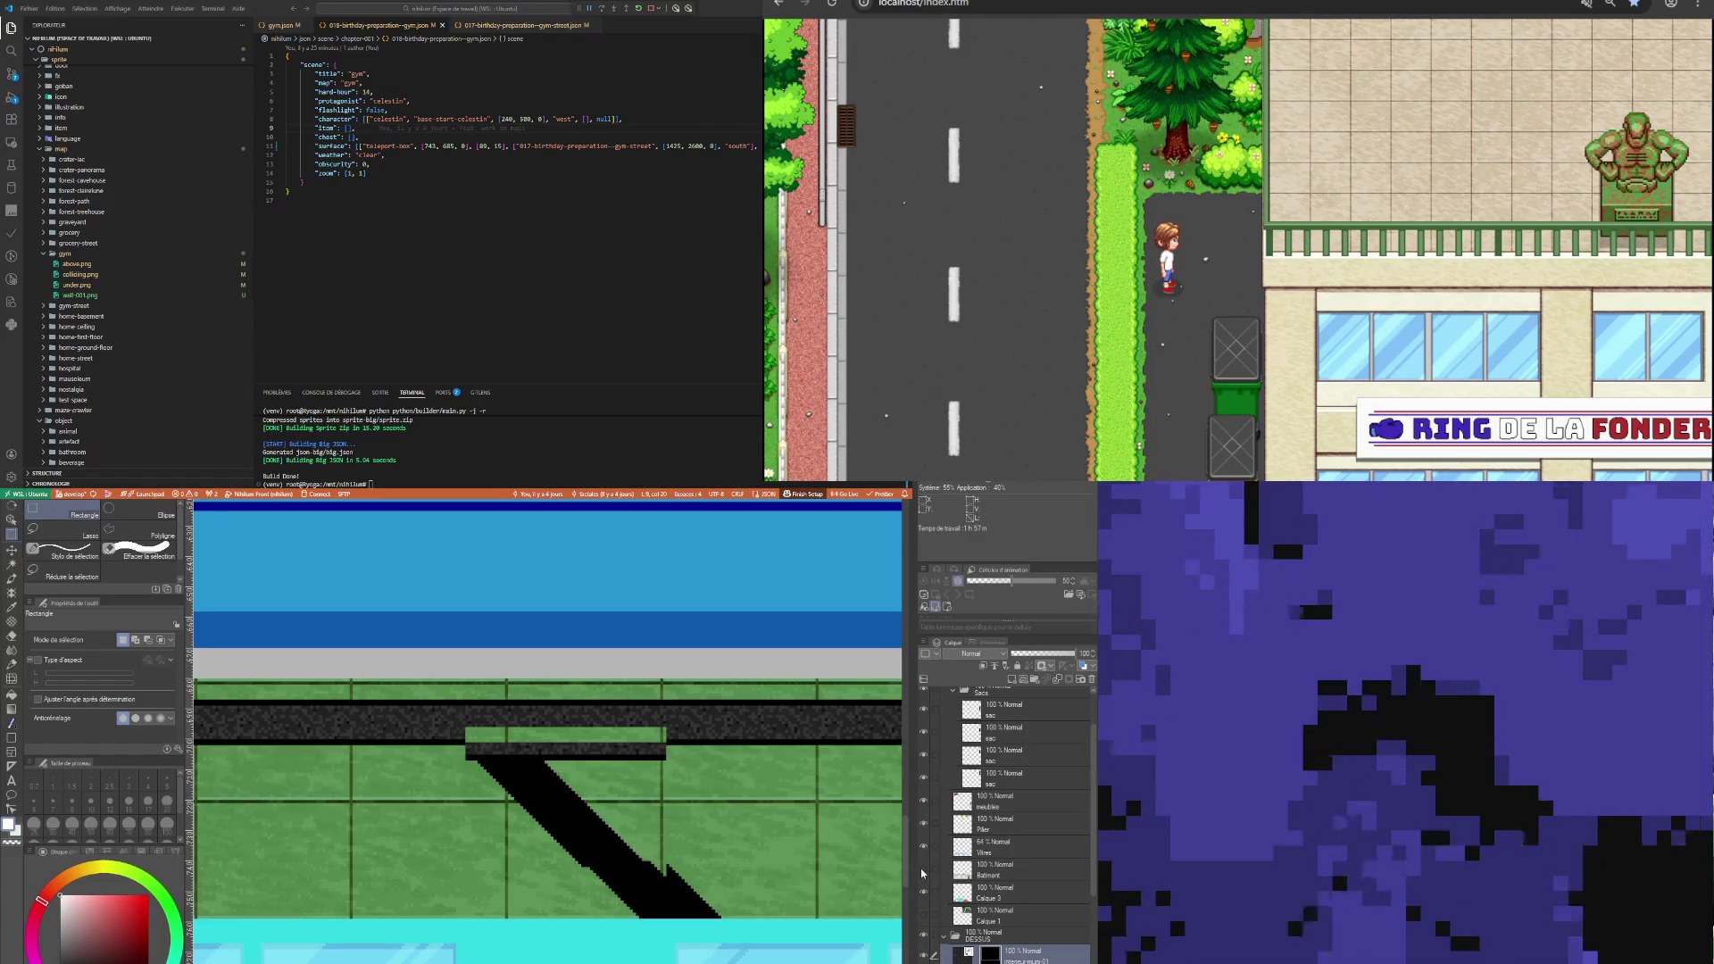
left_click(923, 868)
left_click(923, 868)
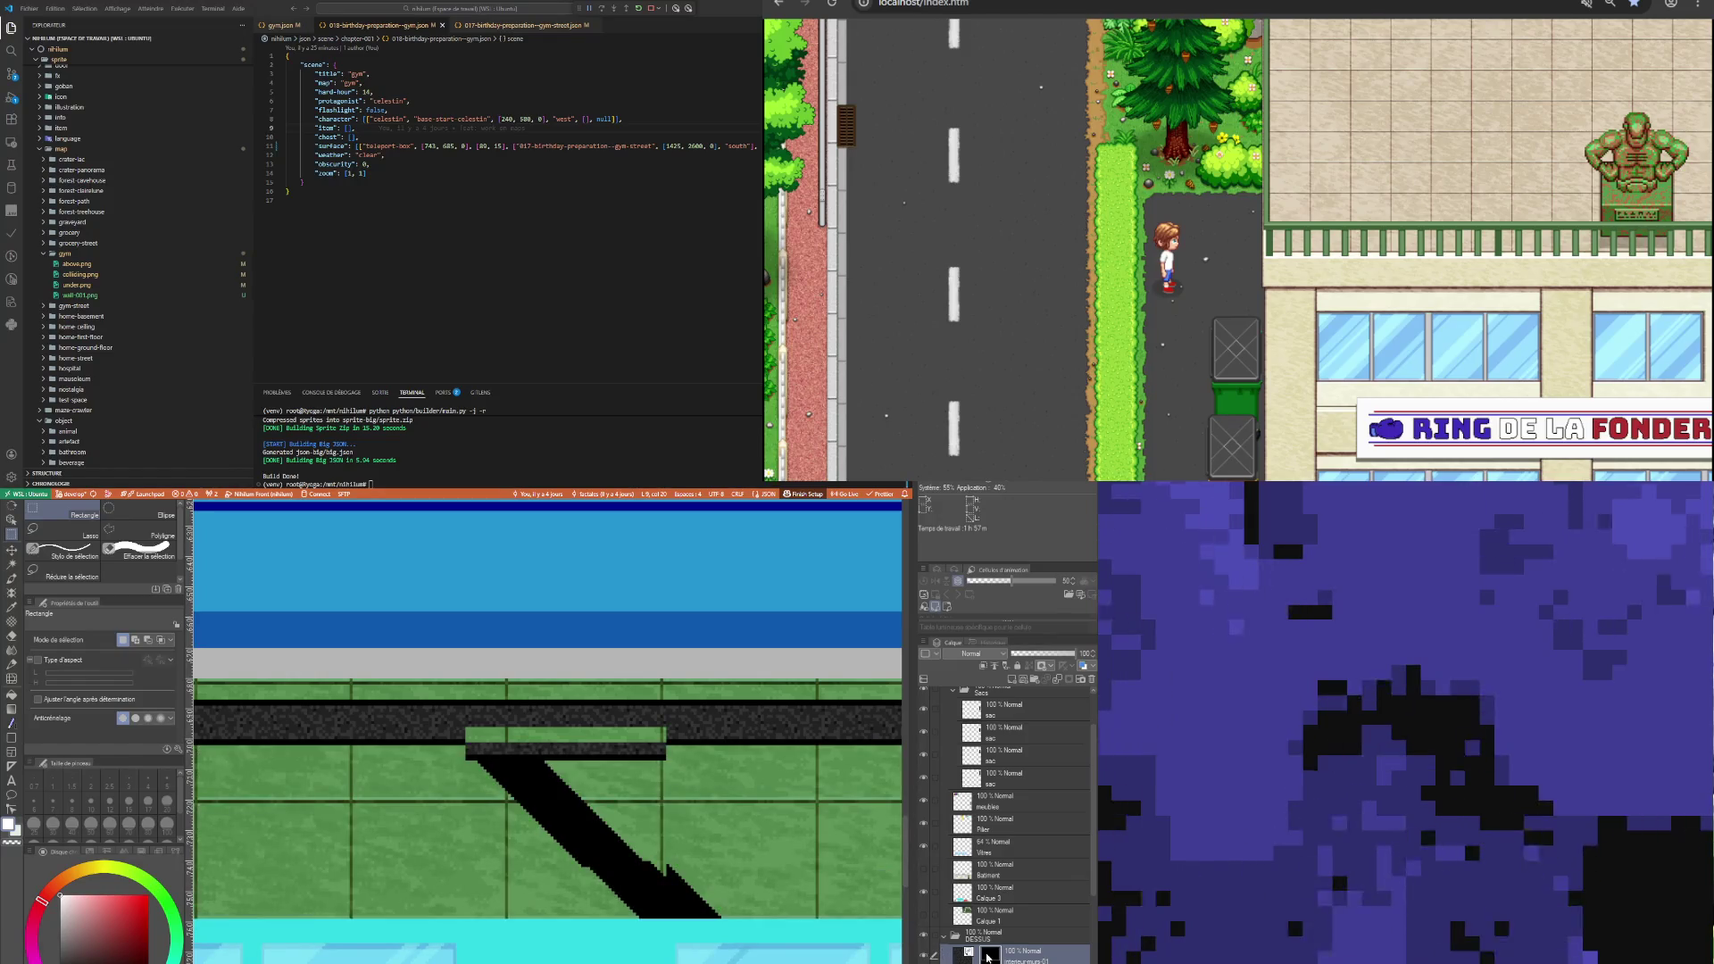
scroll(484, 742, "up", 2)
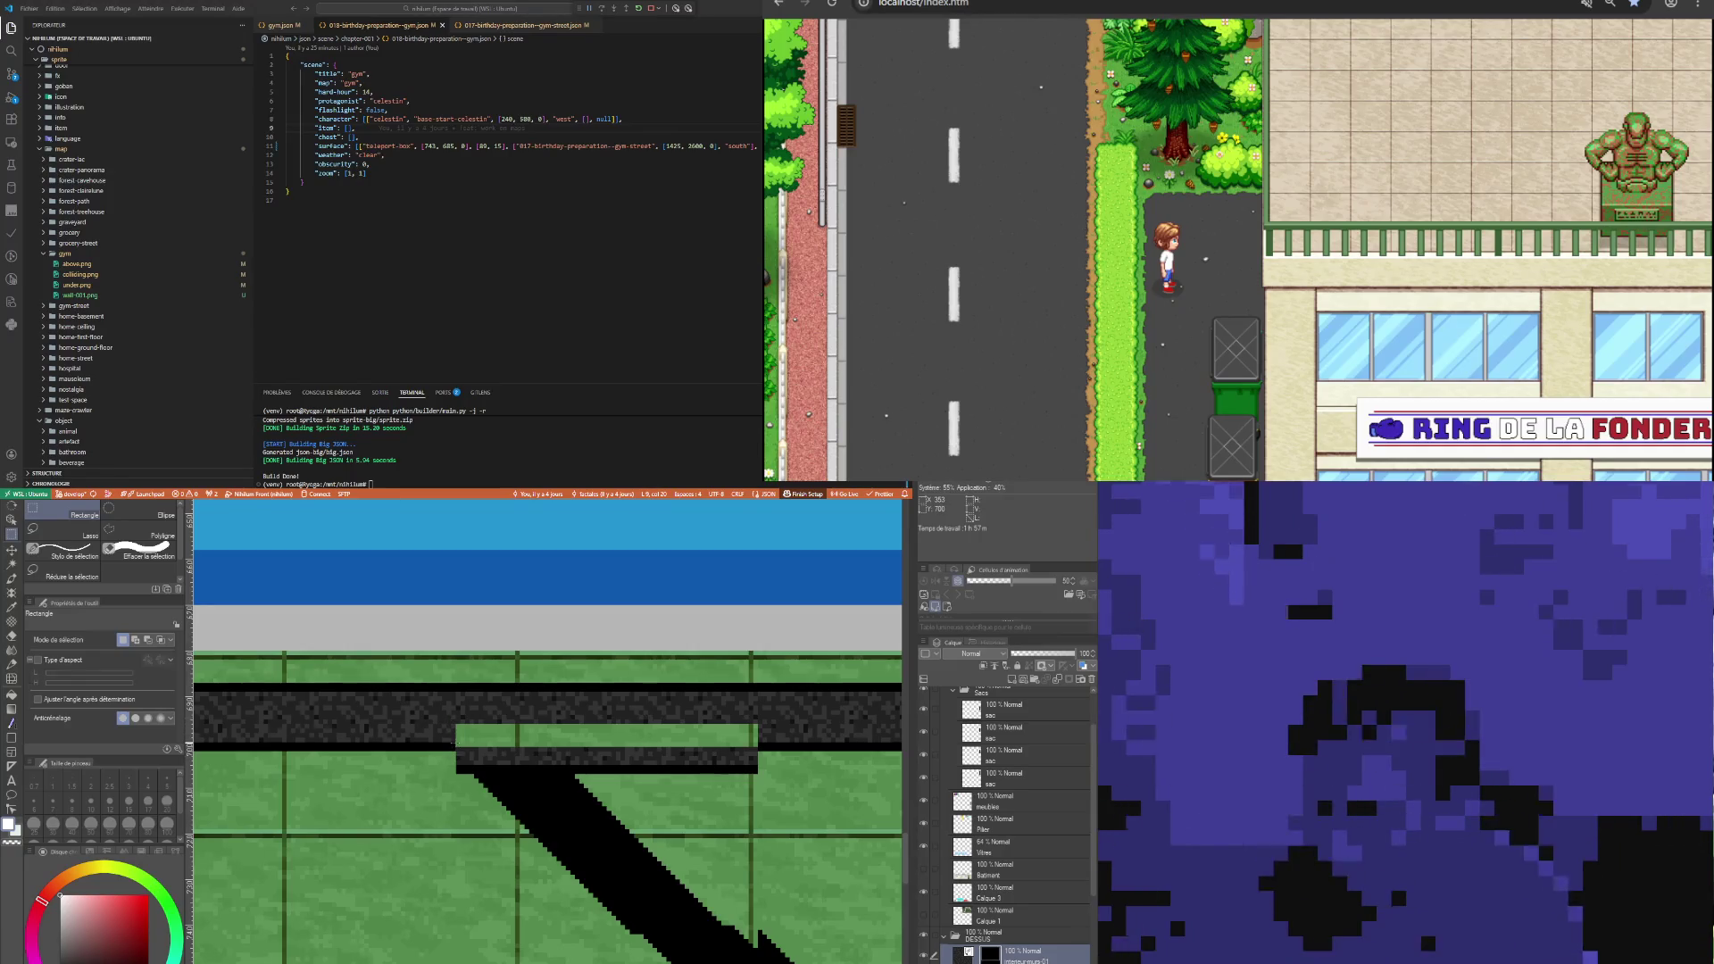
left_click_drag(457, 742, 465, 771)
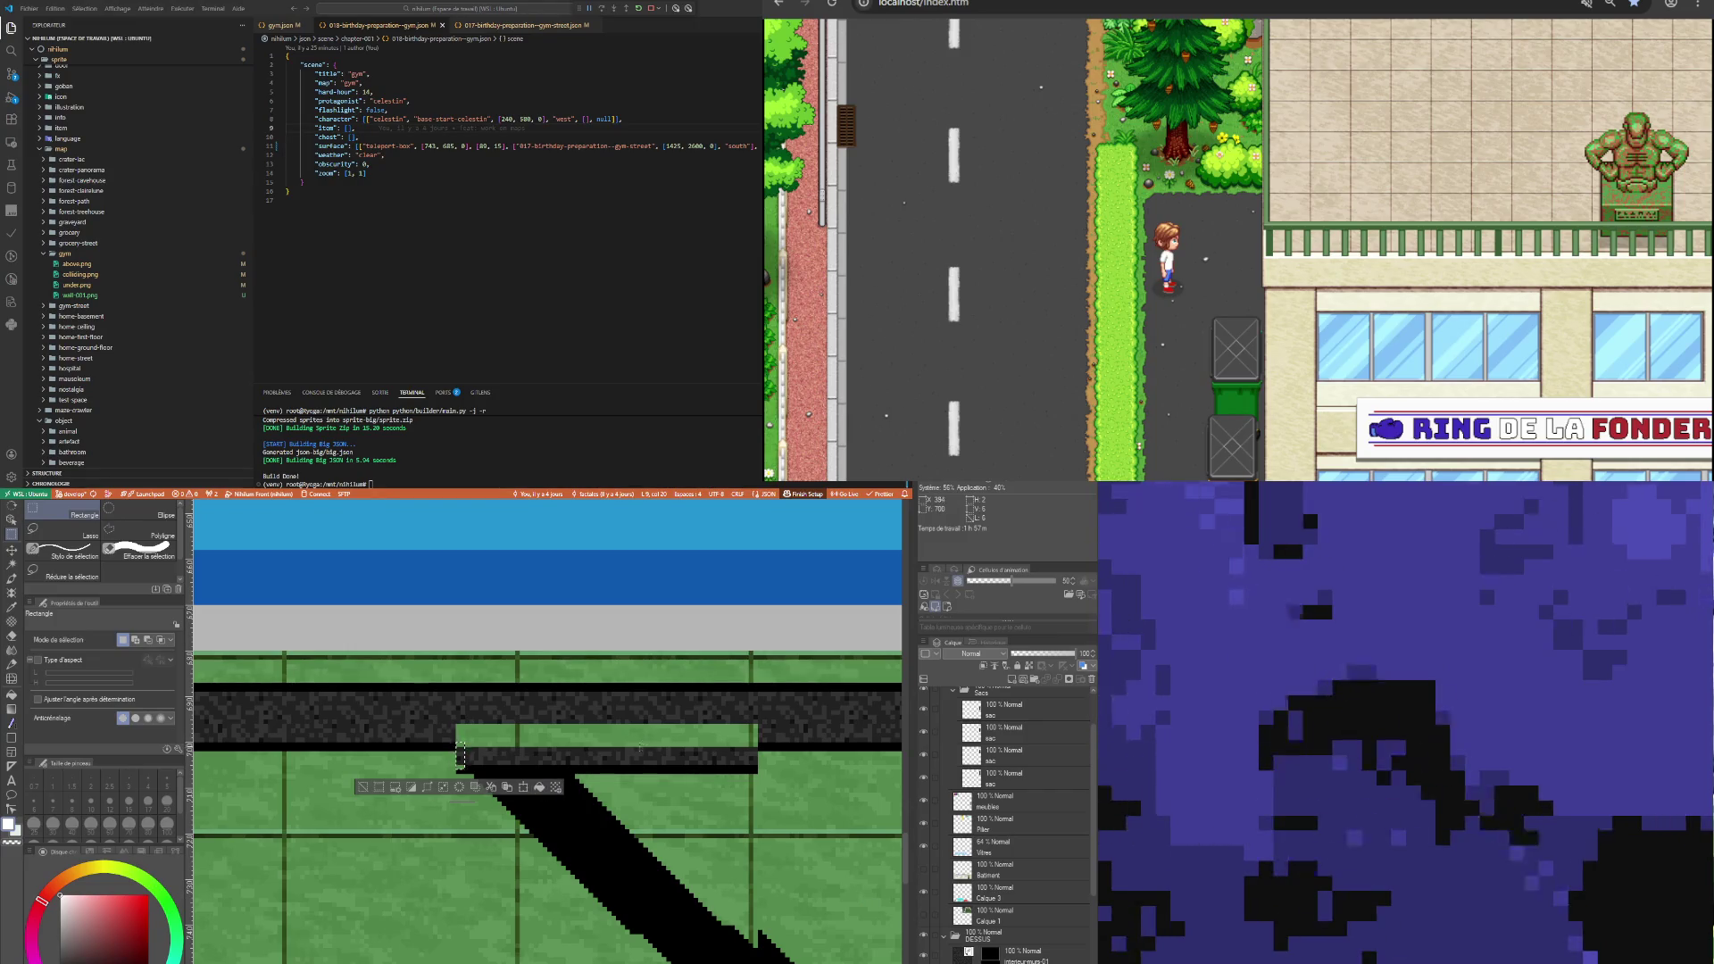
key("x")
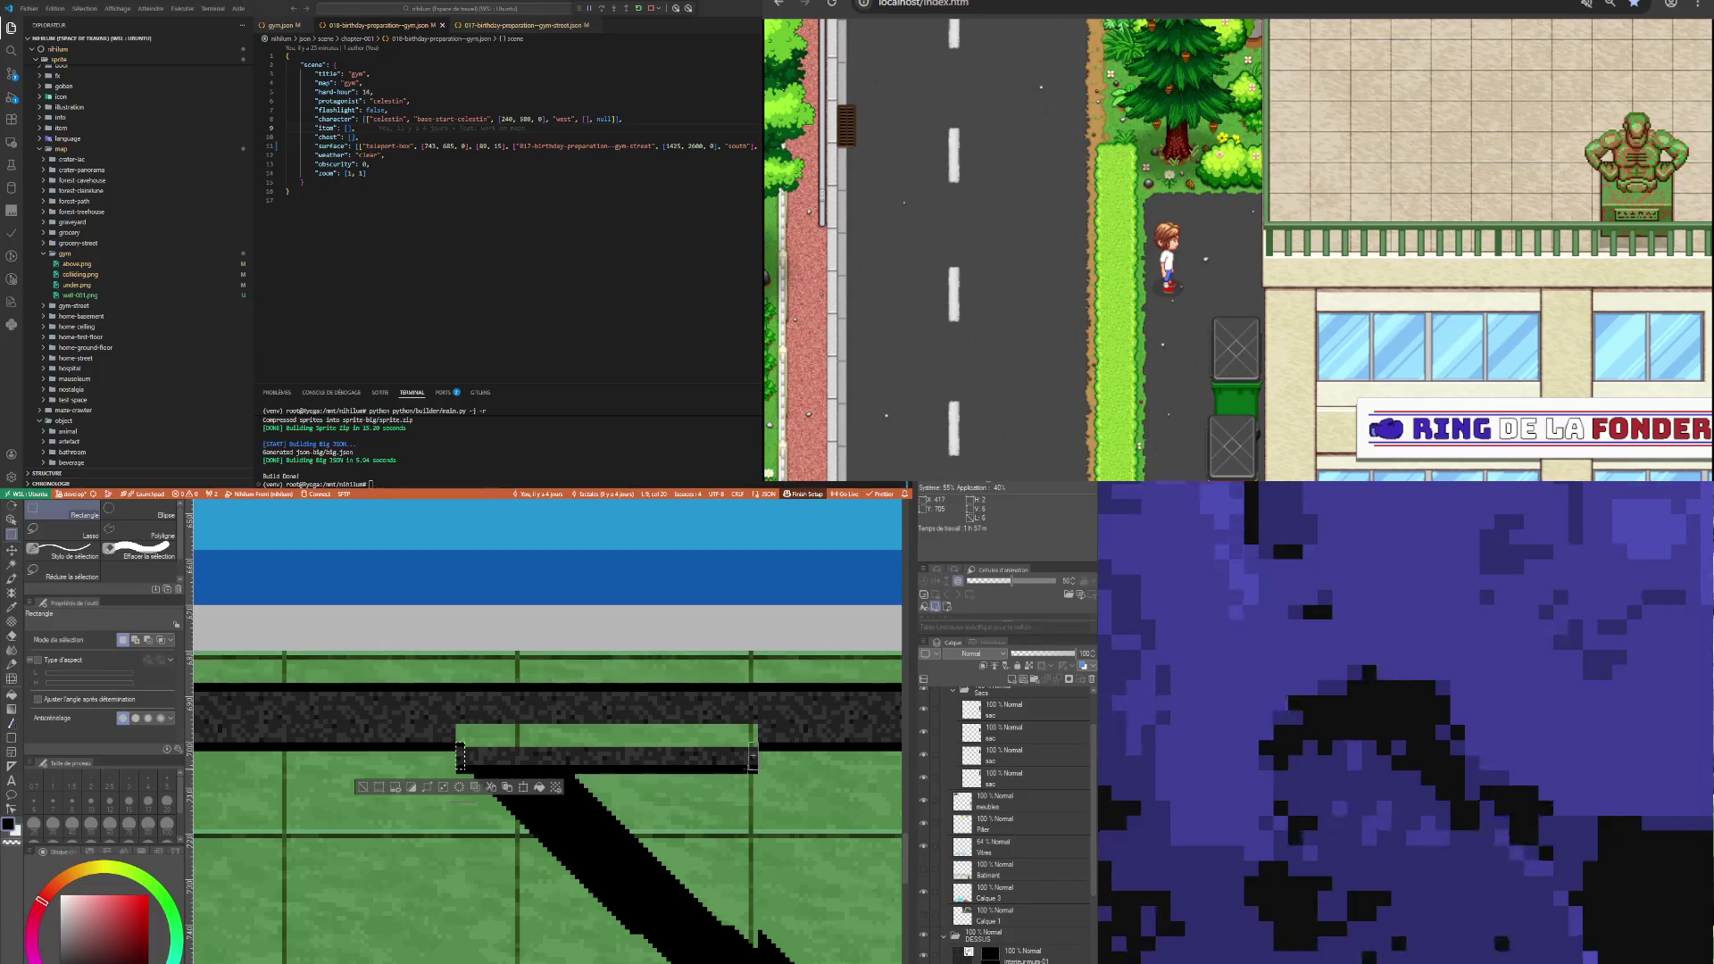
left_click_drag(748, 741, 757, 773)
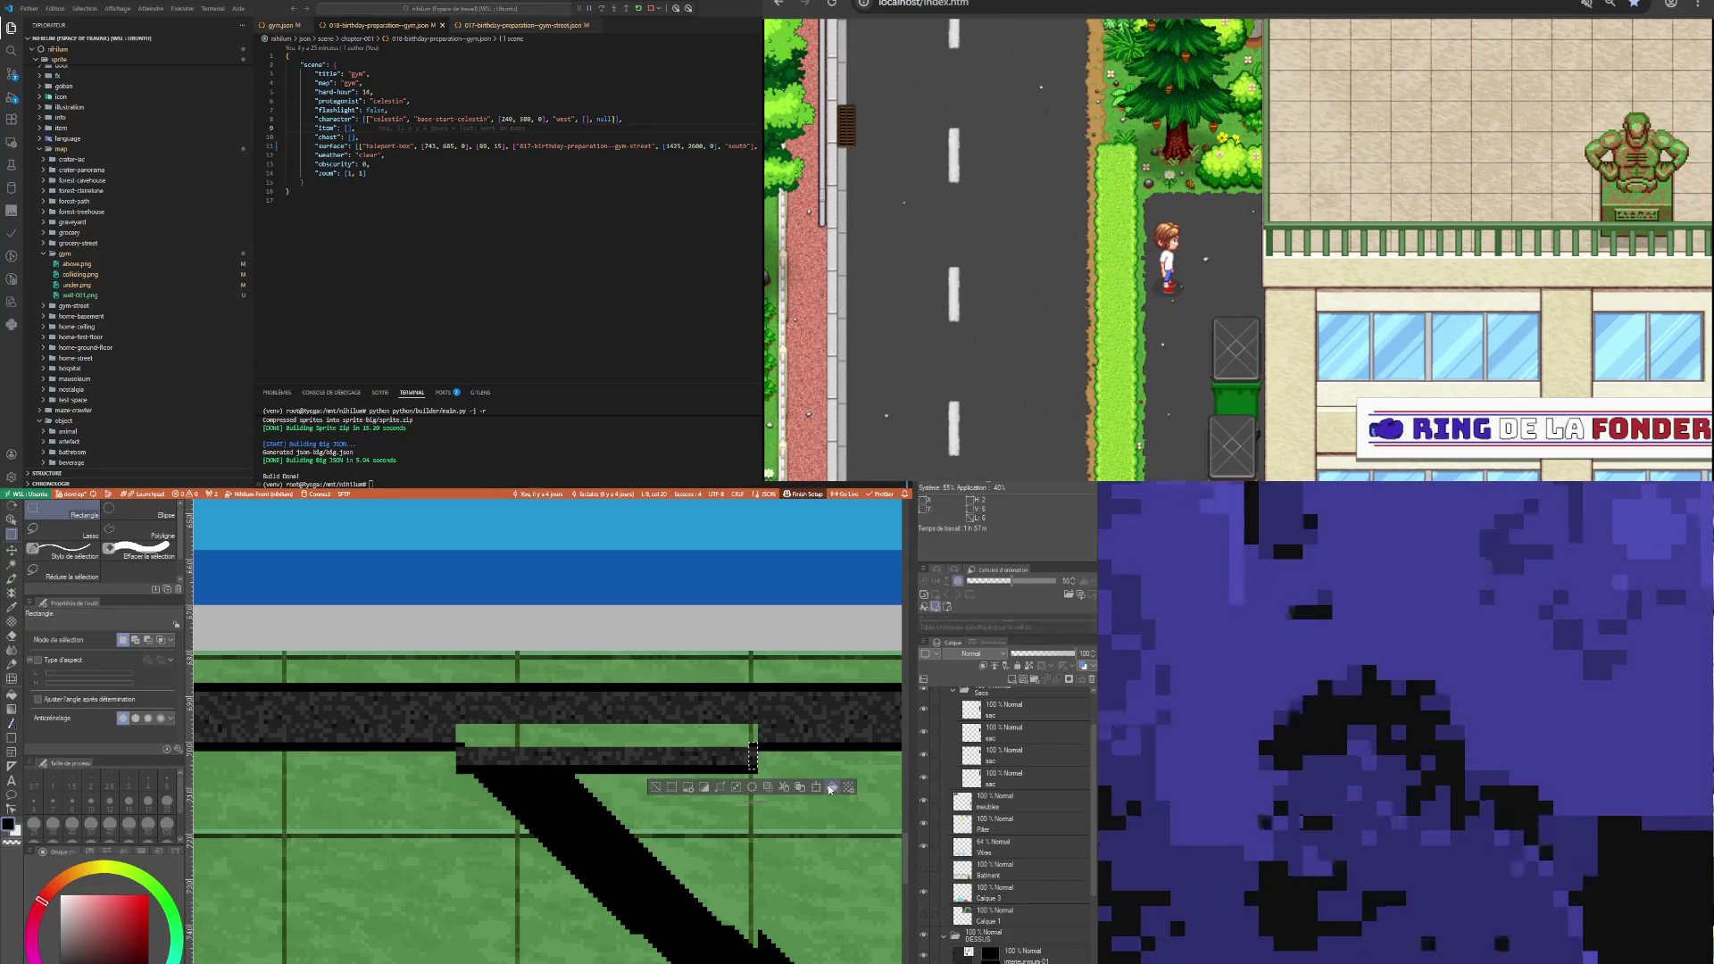
key("ctrl+d")
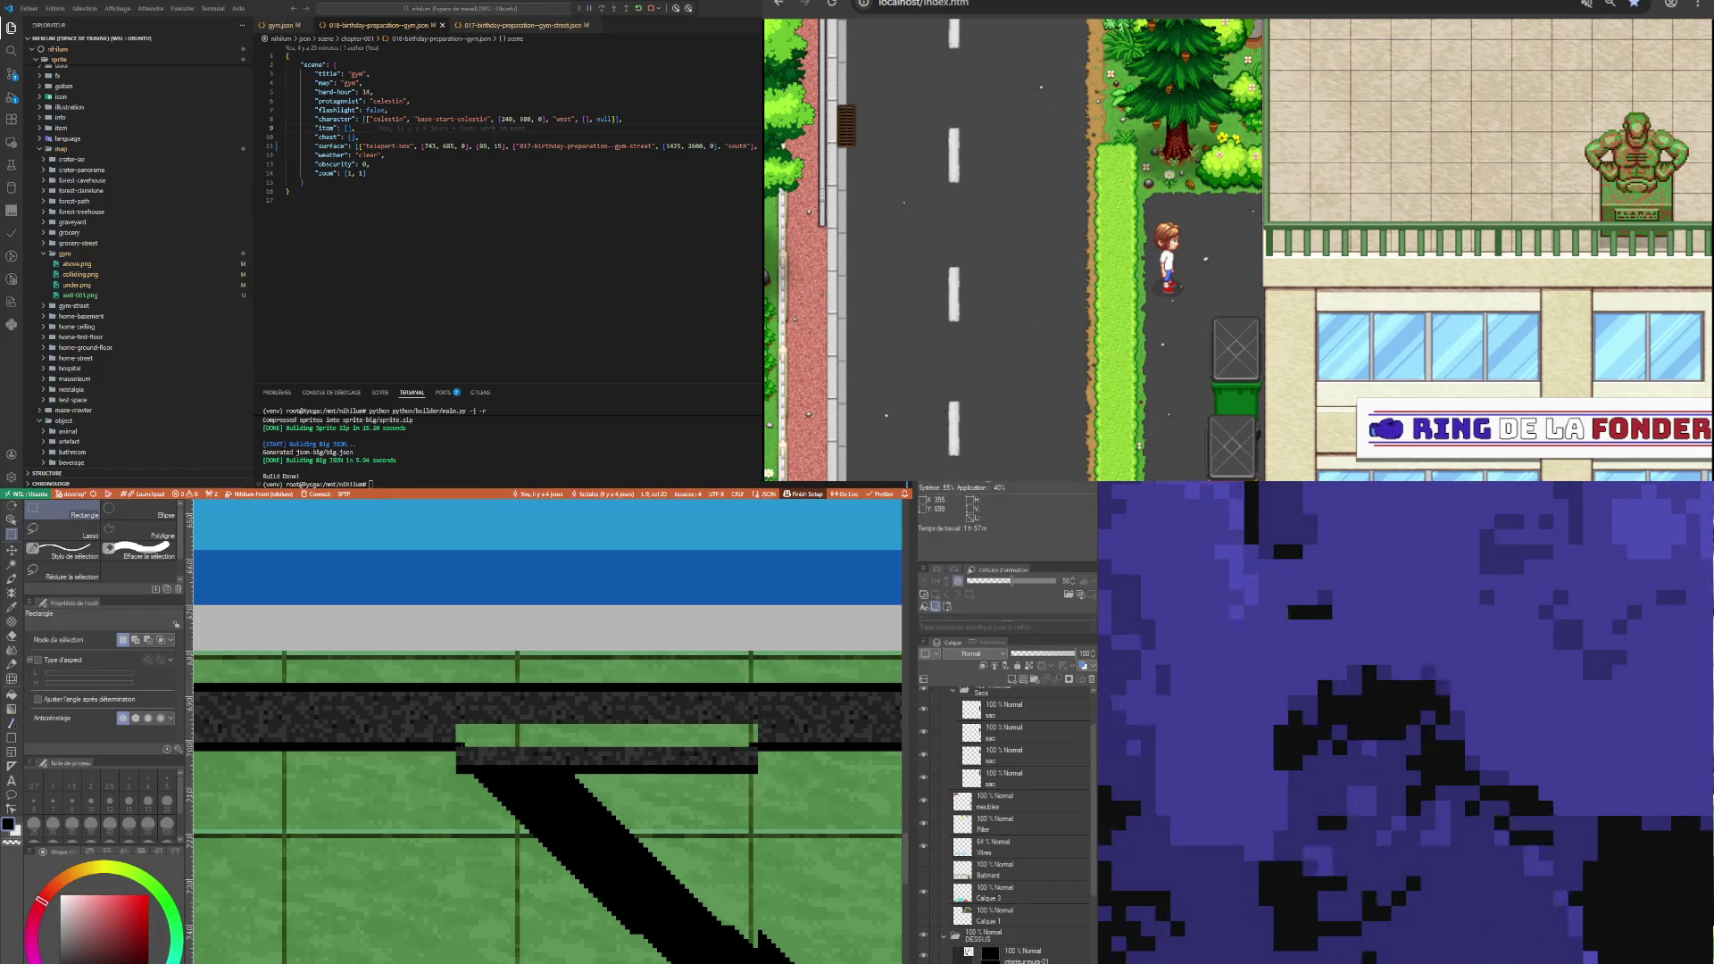
Select the whole green strip on interieur-murs-01, fill it with the dark wall texture, then select the right-end gap.
left_click_drag(457, 739, 464, 766)
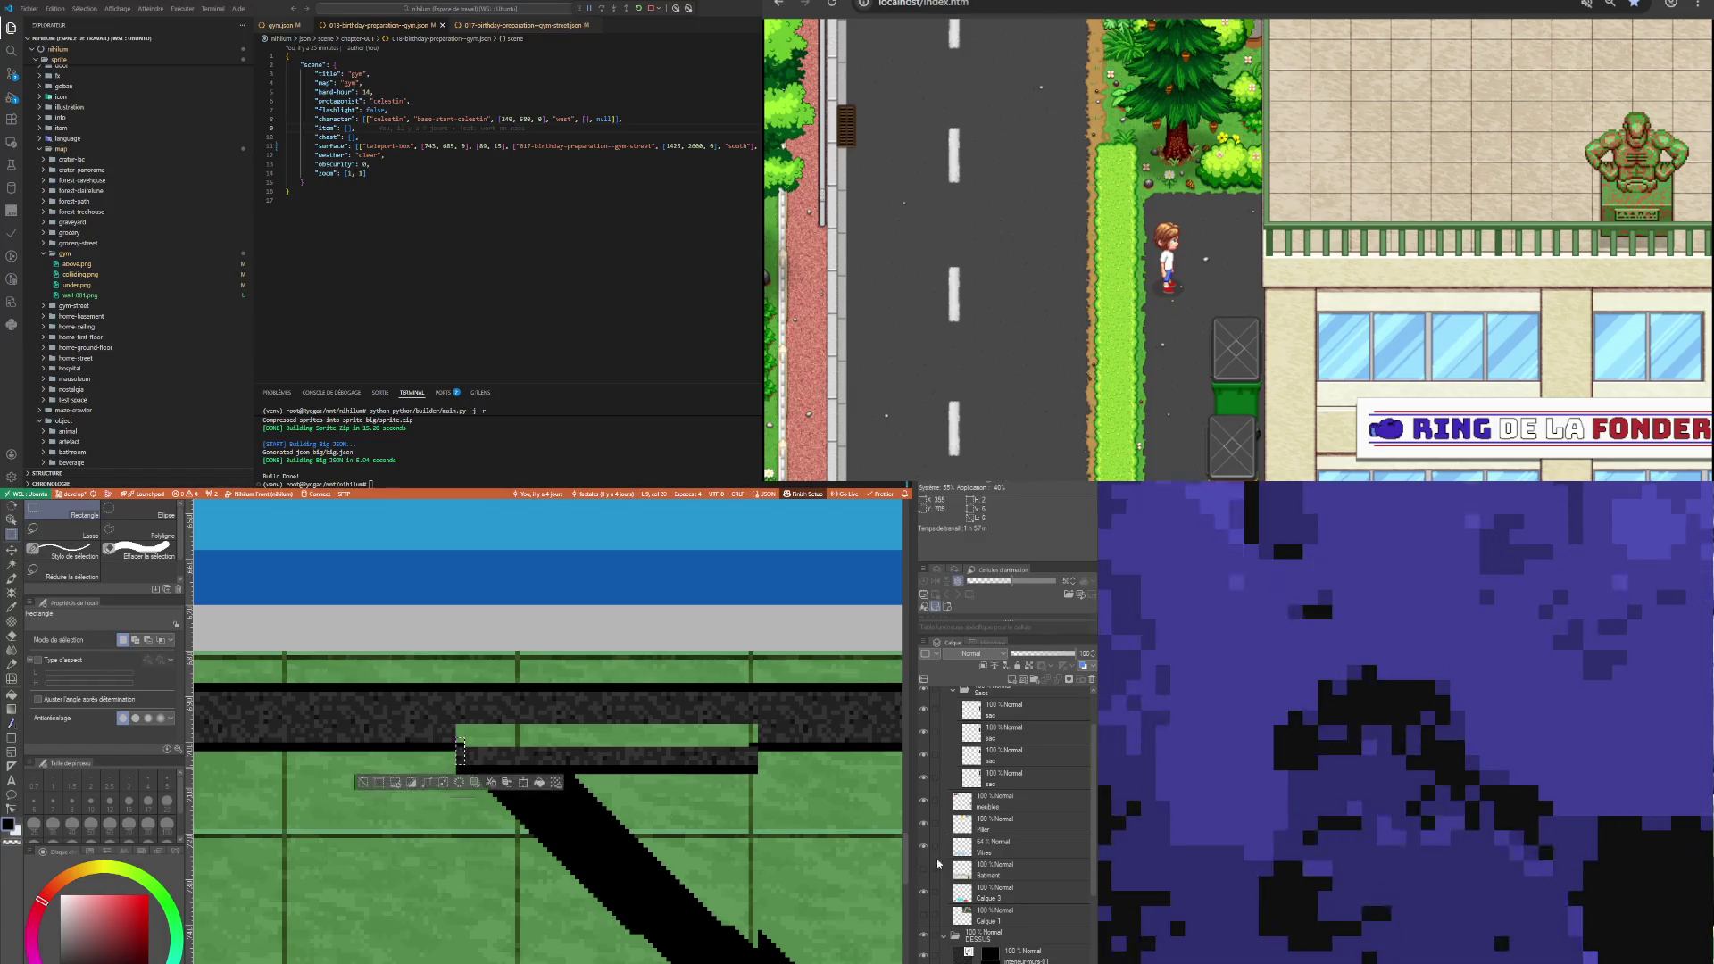
left_click(1027, 954)
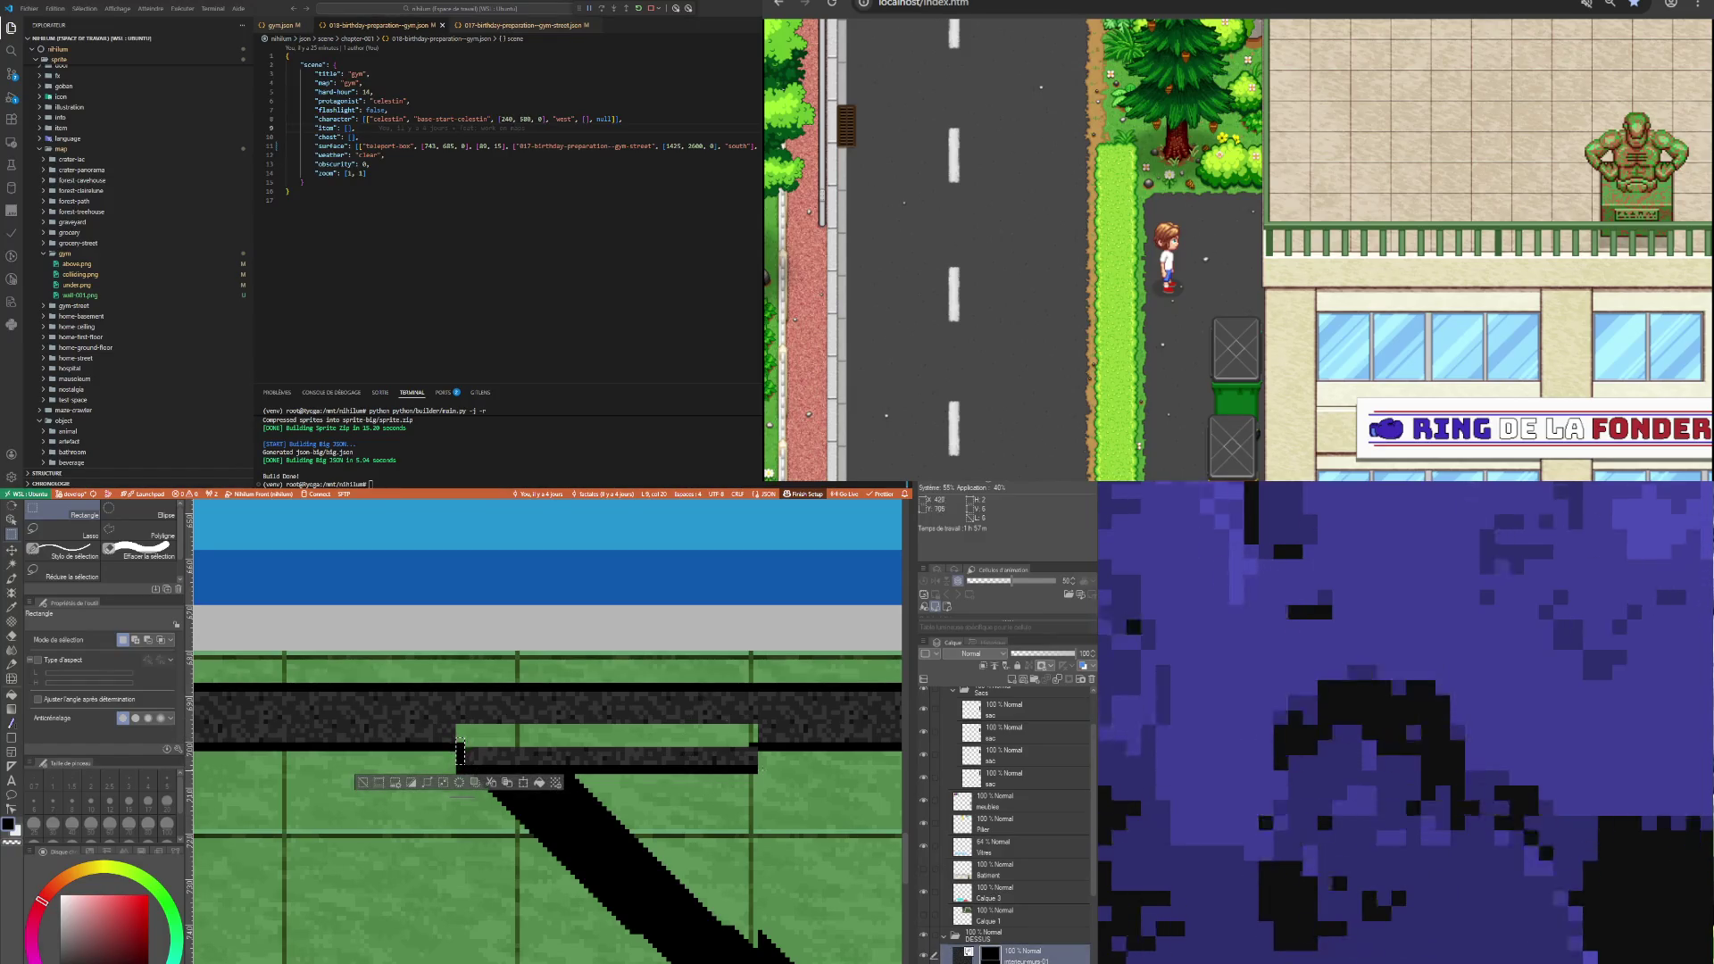
left_click_drag(756, 770, 750, 739)
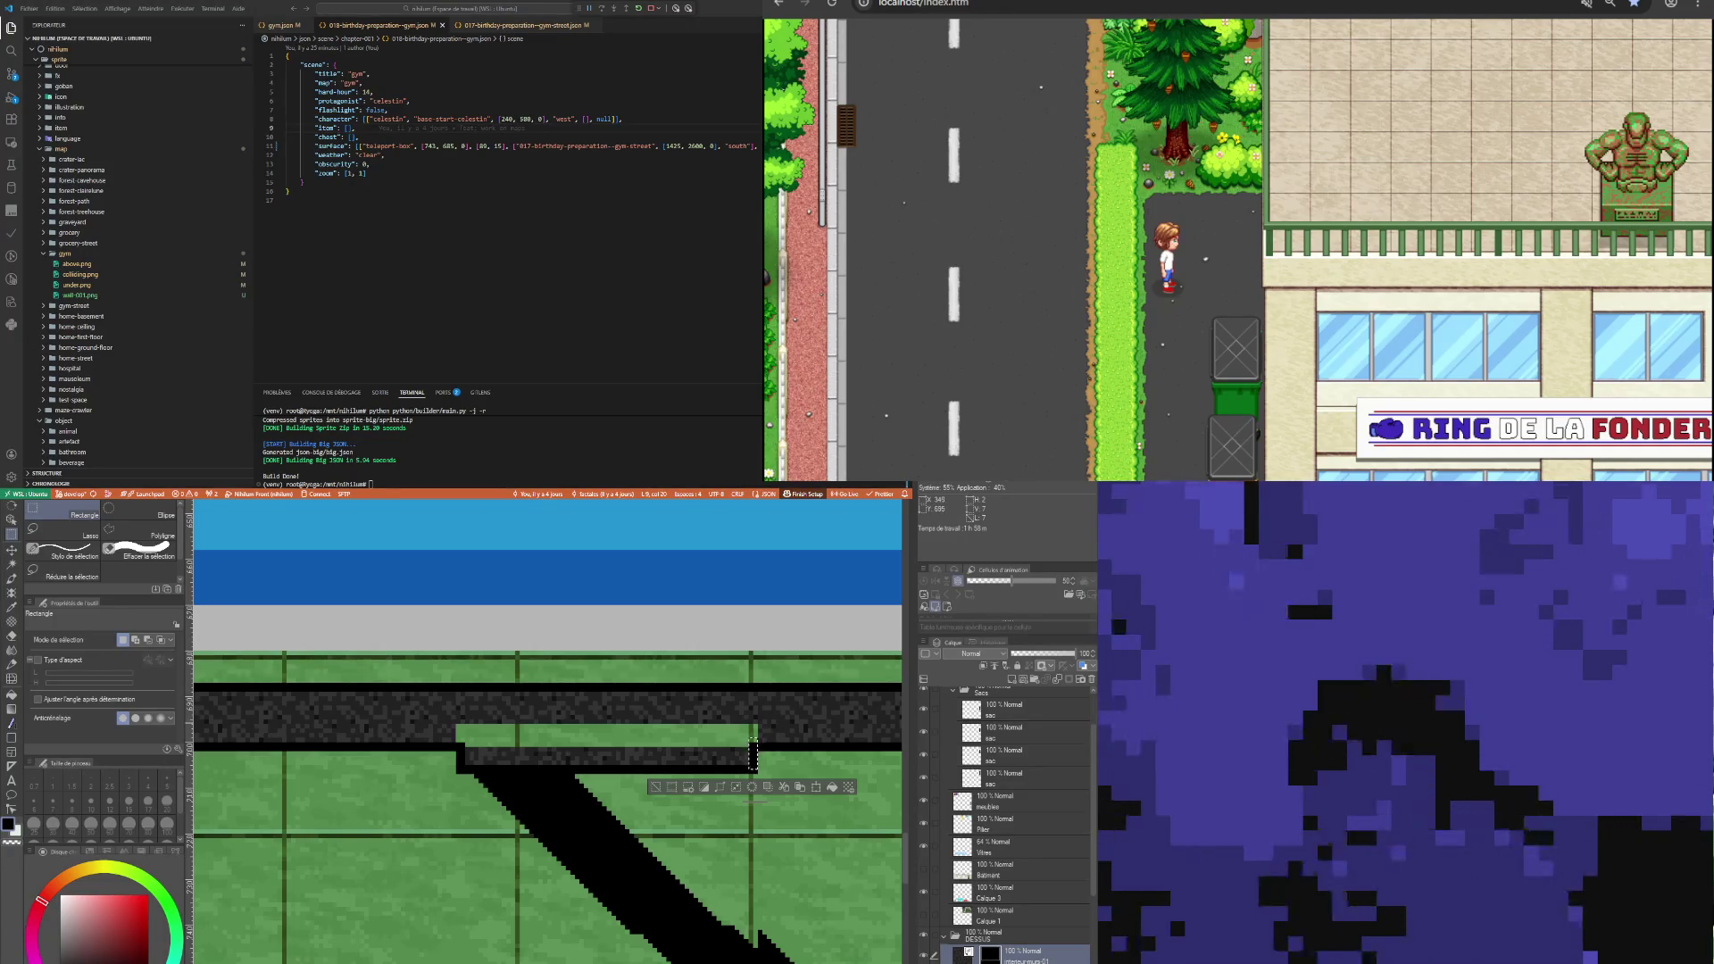
left_click_drag(643, 746, 766, 748)
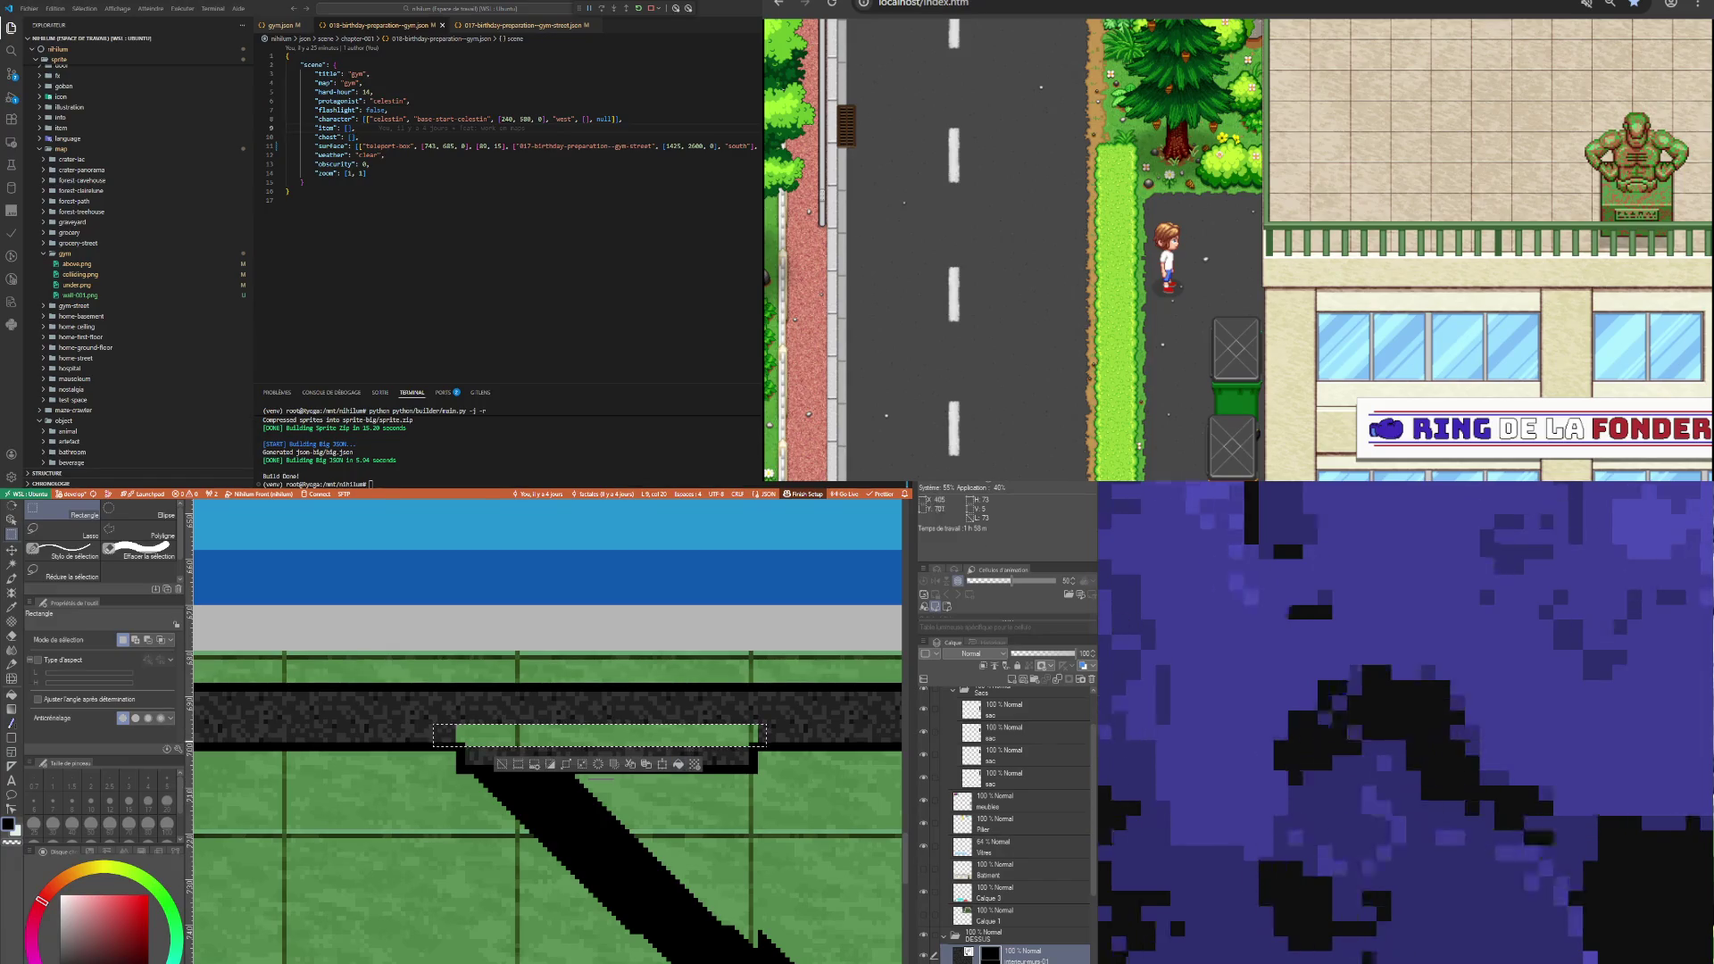
left_click(677, 765)
left_click(774, 750)
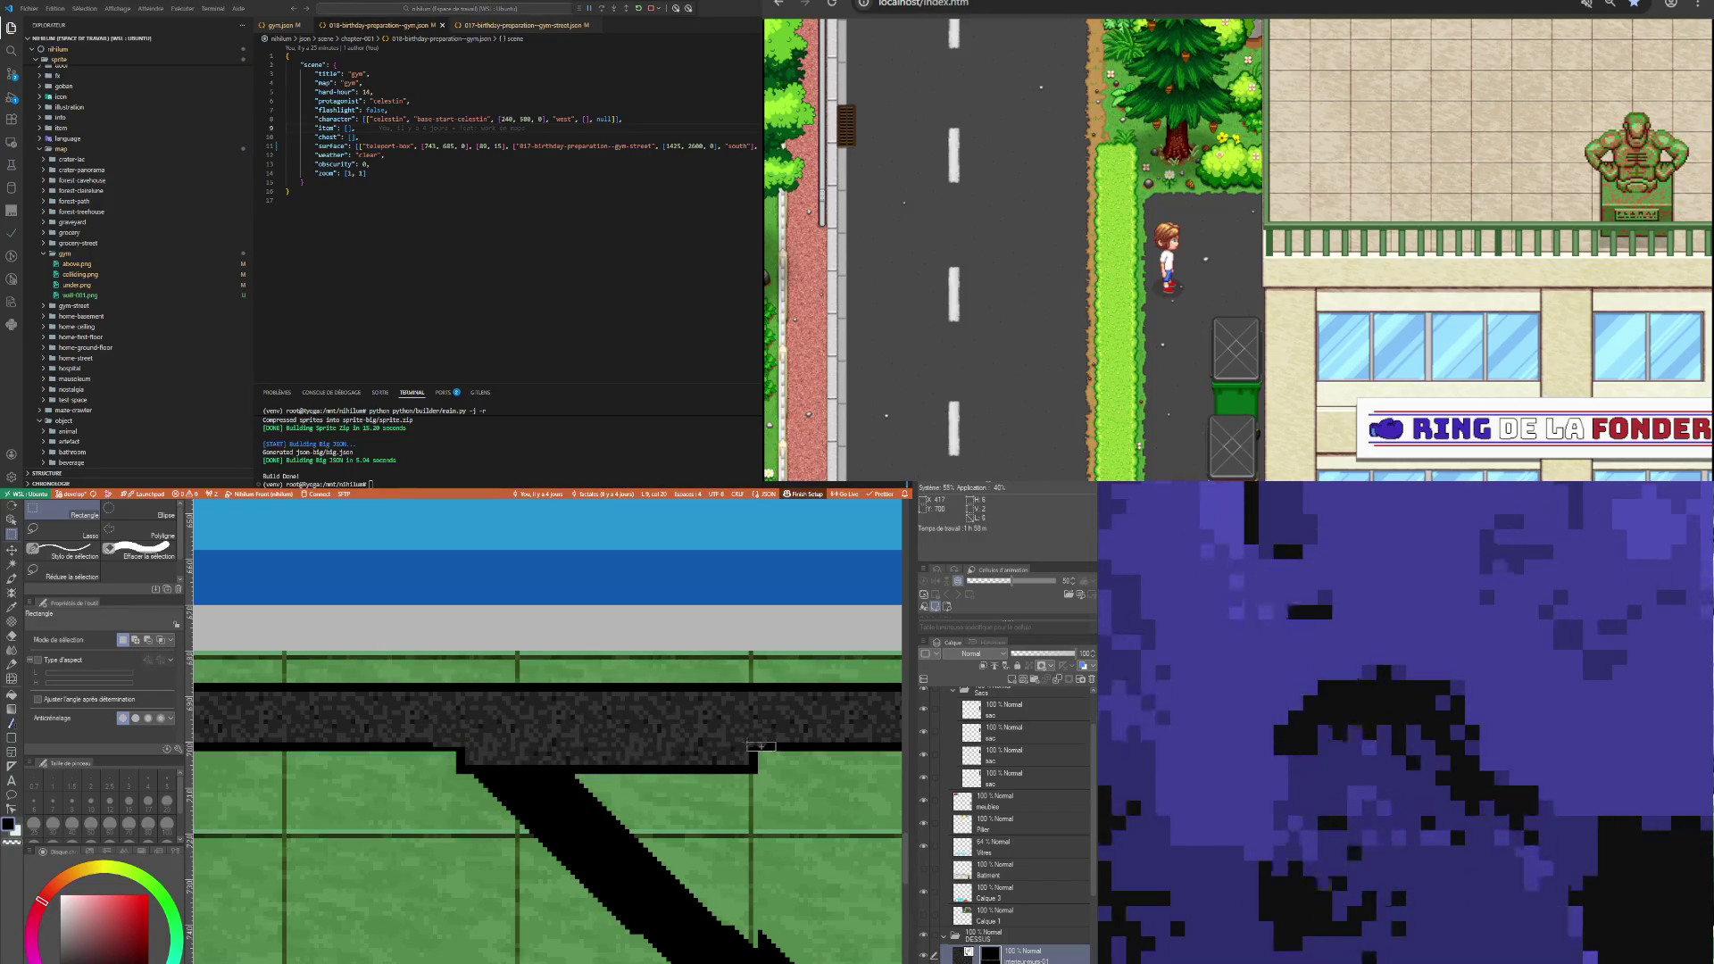
left_click_drag(748, 741, 775, 750)
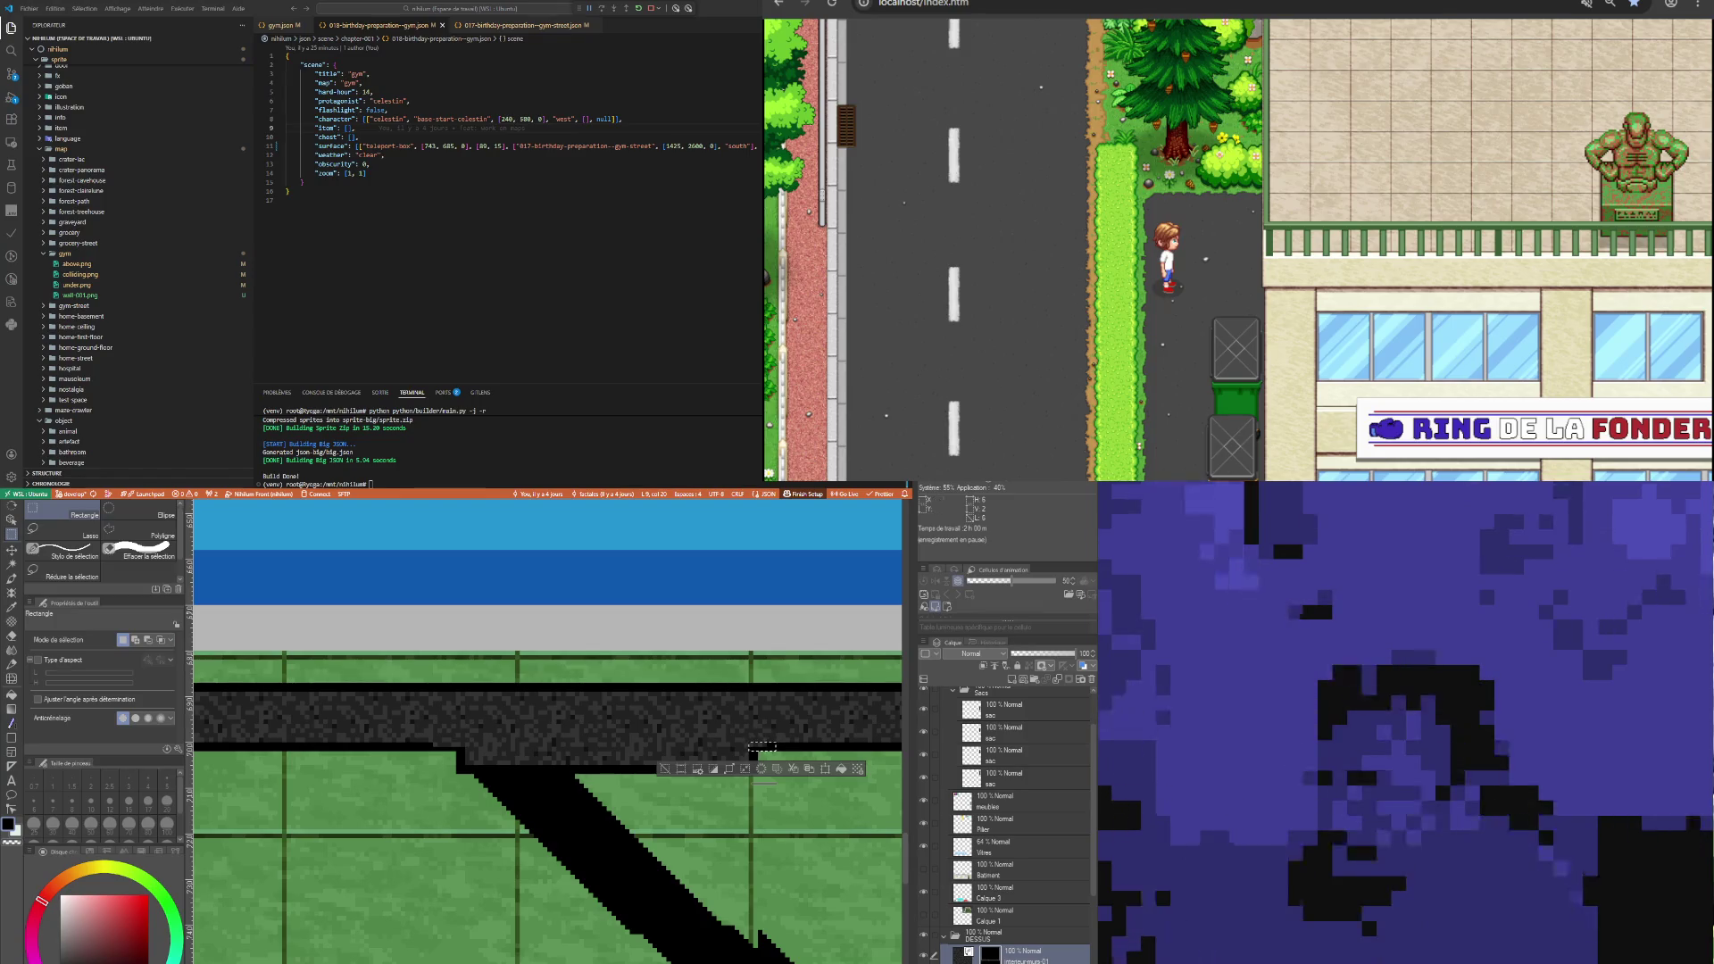
Move the rectangle selection onto the road's lower edge just left of the diagonal path.
scroll(794, 676, "up", 2)
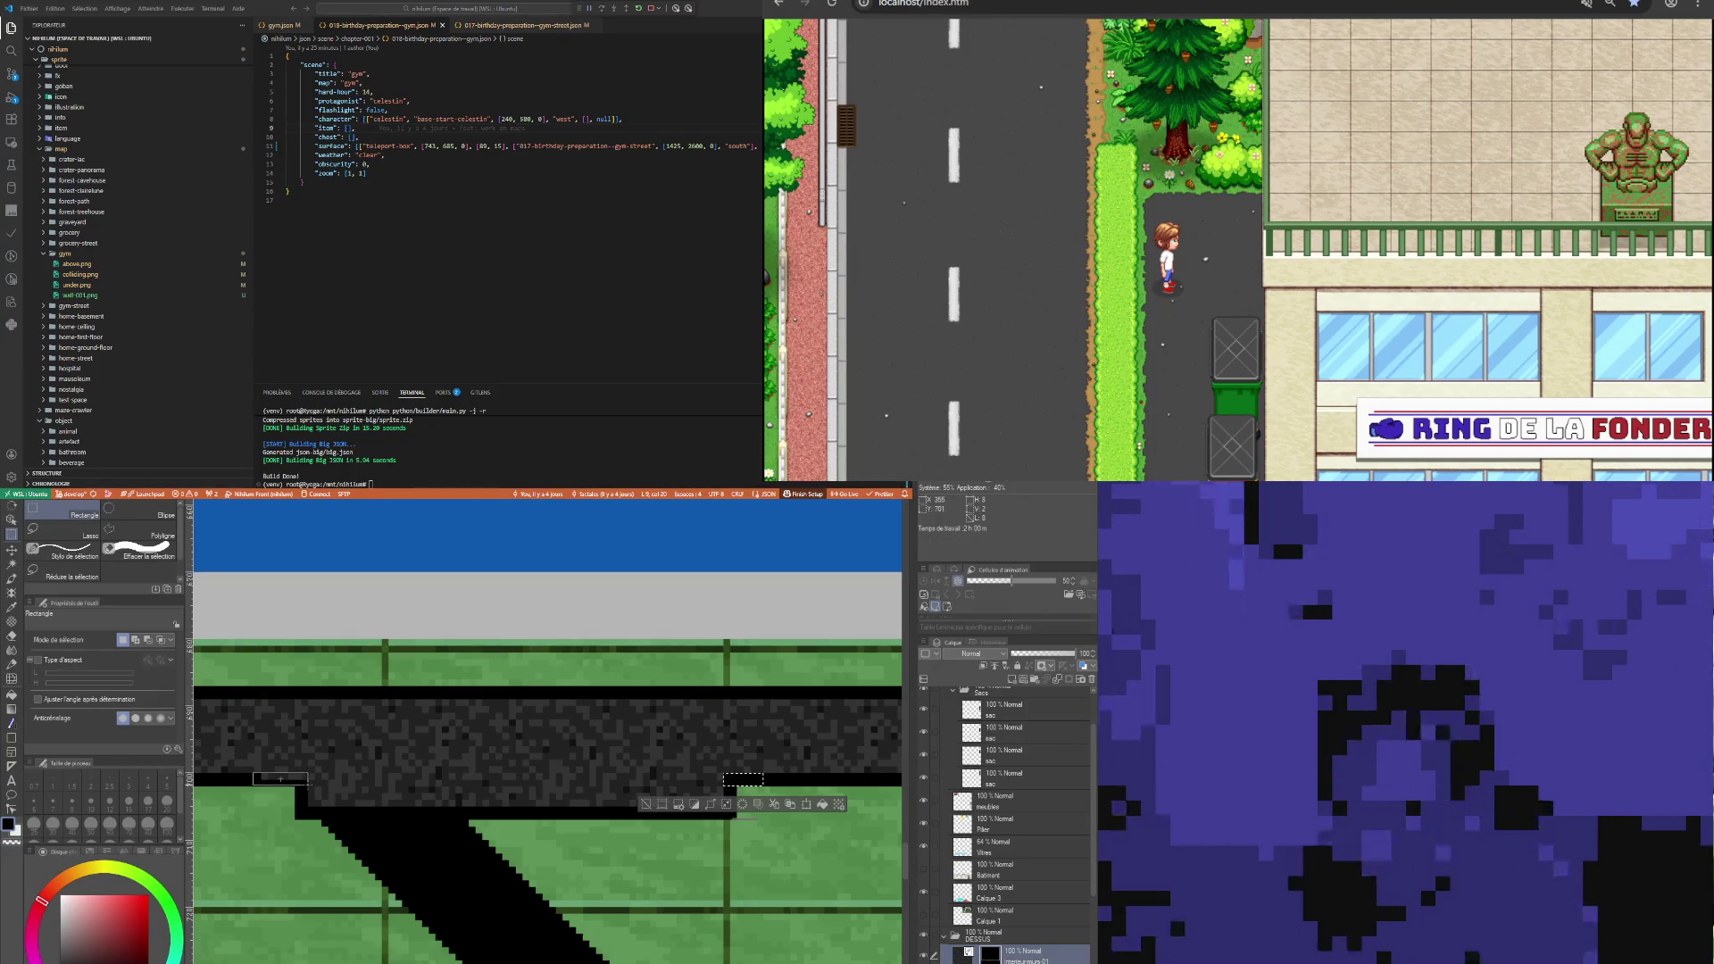
left_click_drag(280, 778, 308, 786)
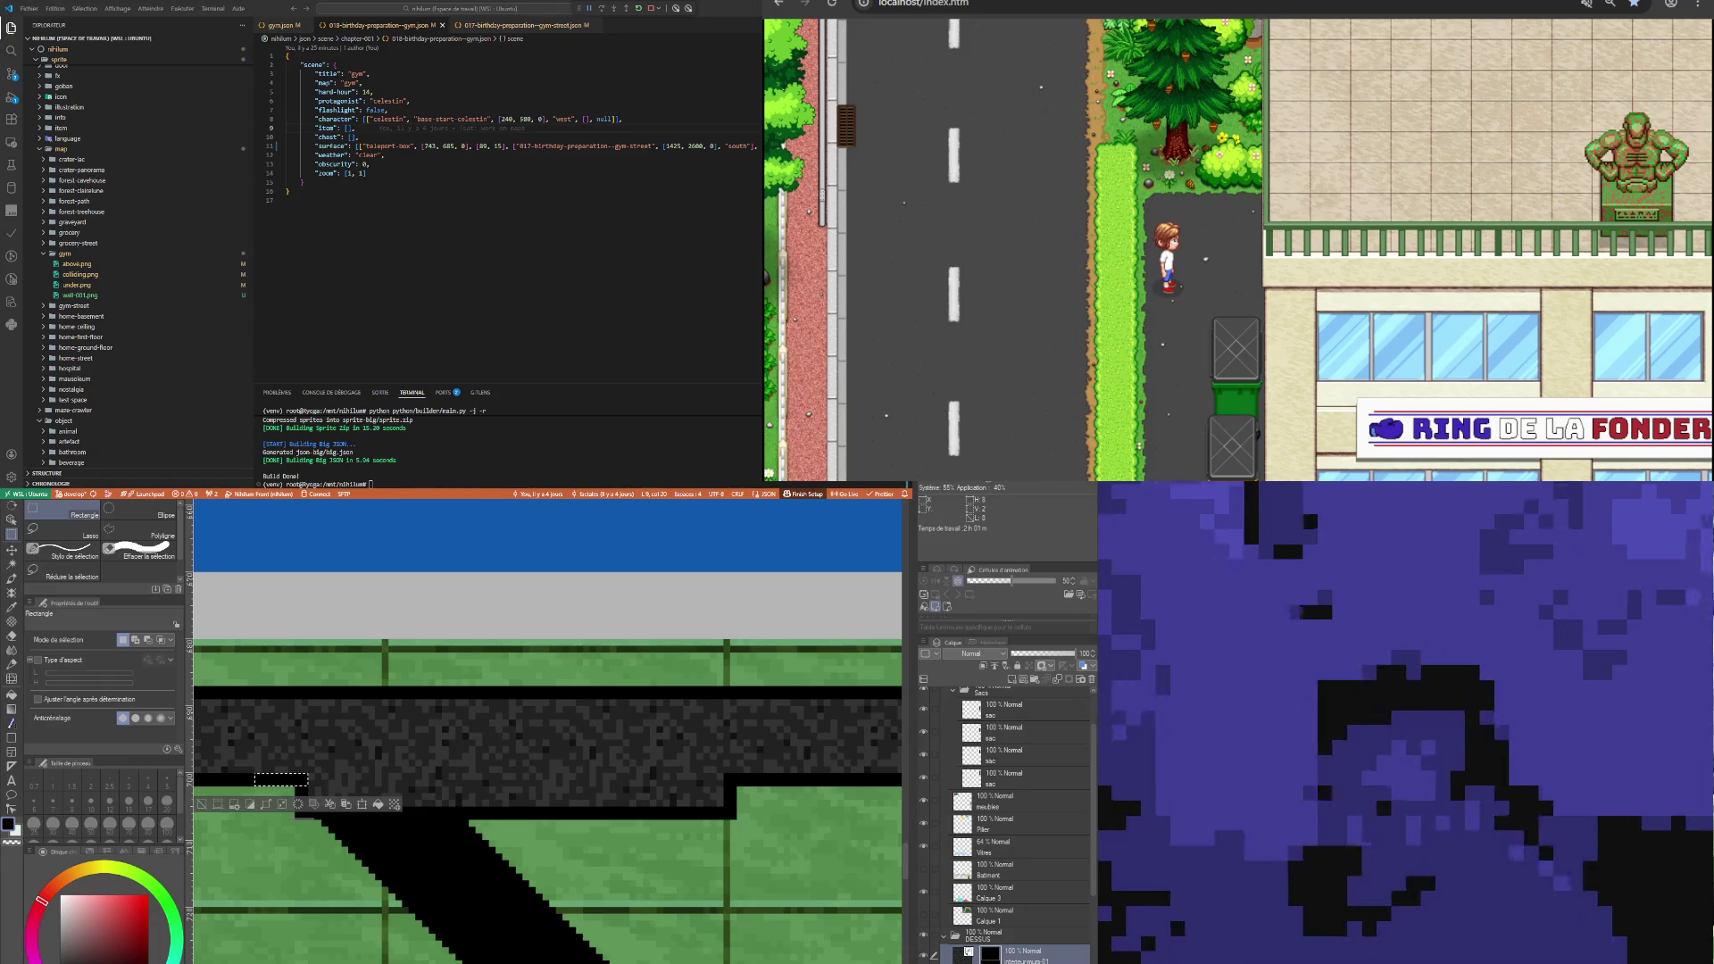
scroll(581, 768, "down", 5)
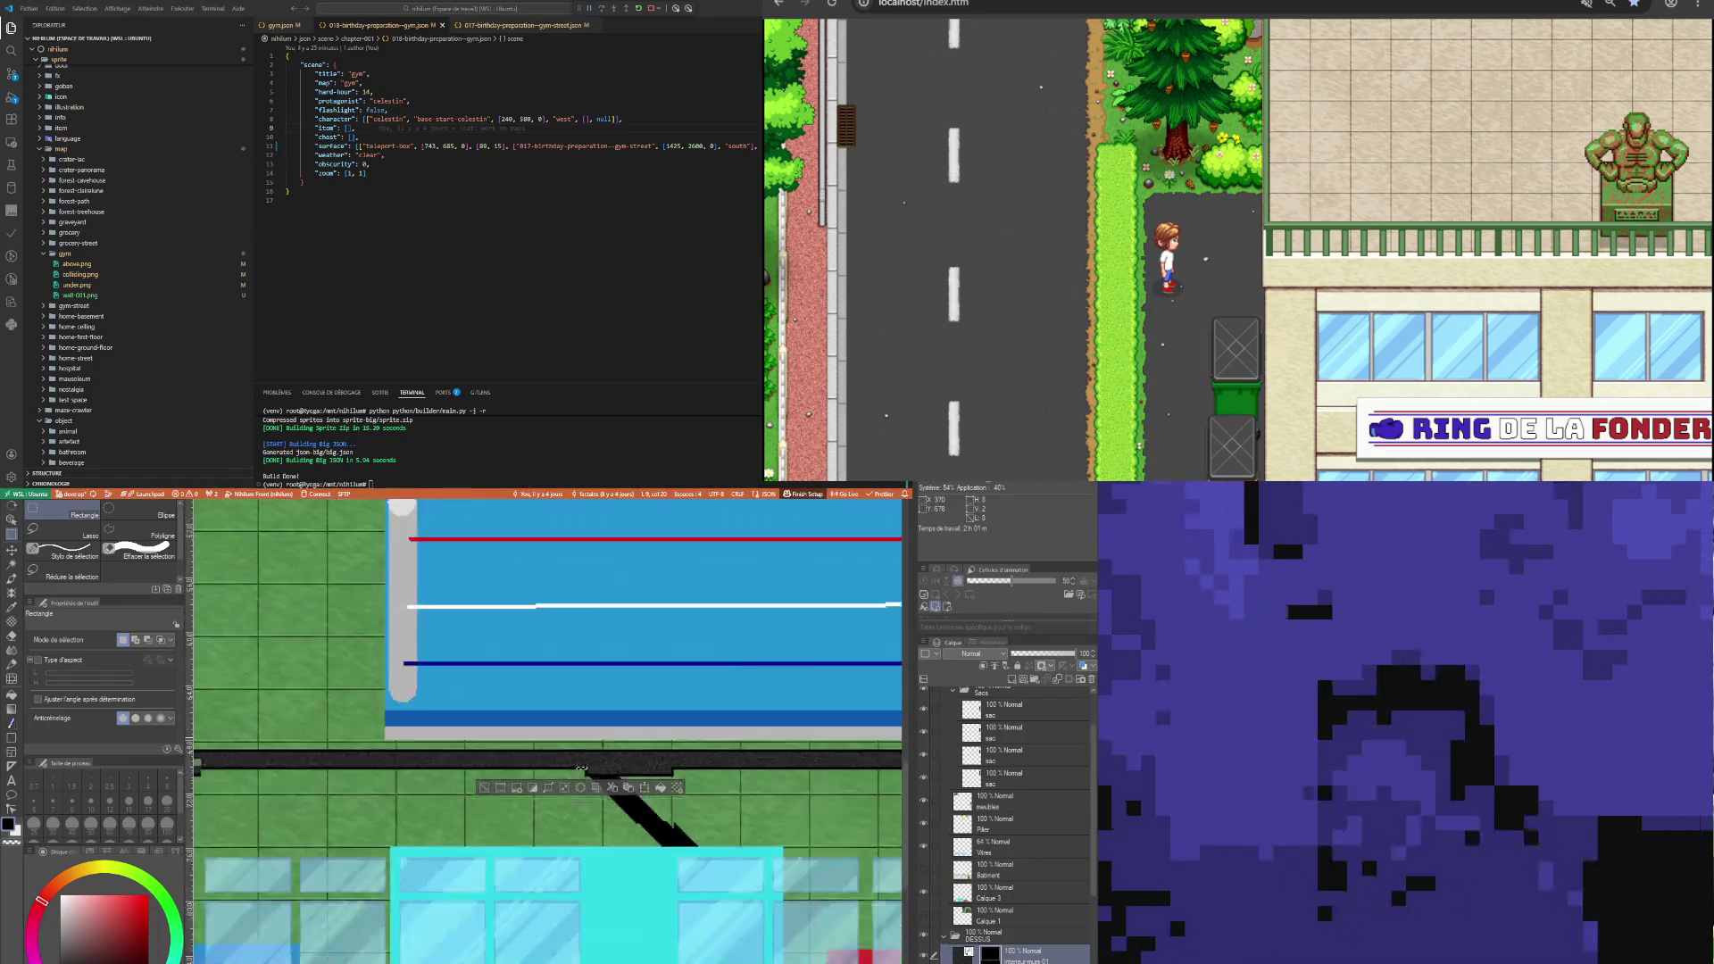
Select the stray dark pixels at the lower strip's end and clear them to reveal grass.
scroll(581, 768, "down", 2)
scroll(644, 753, "up", 8)
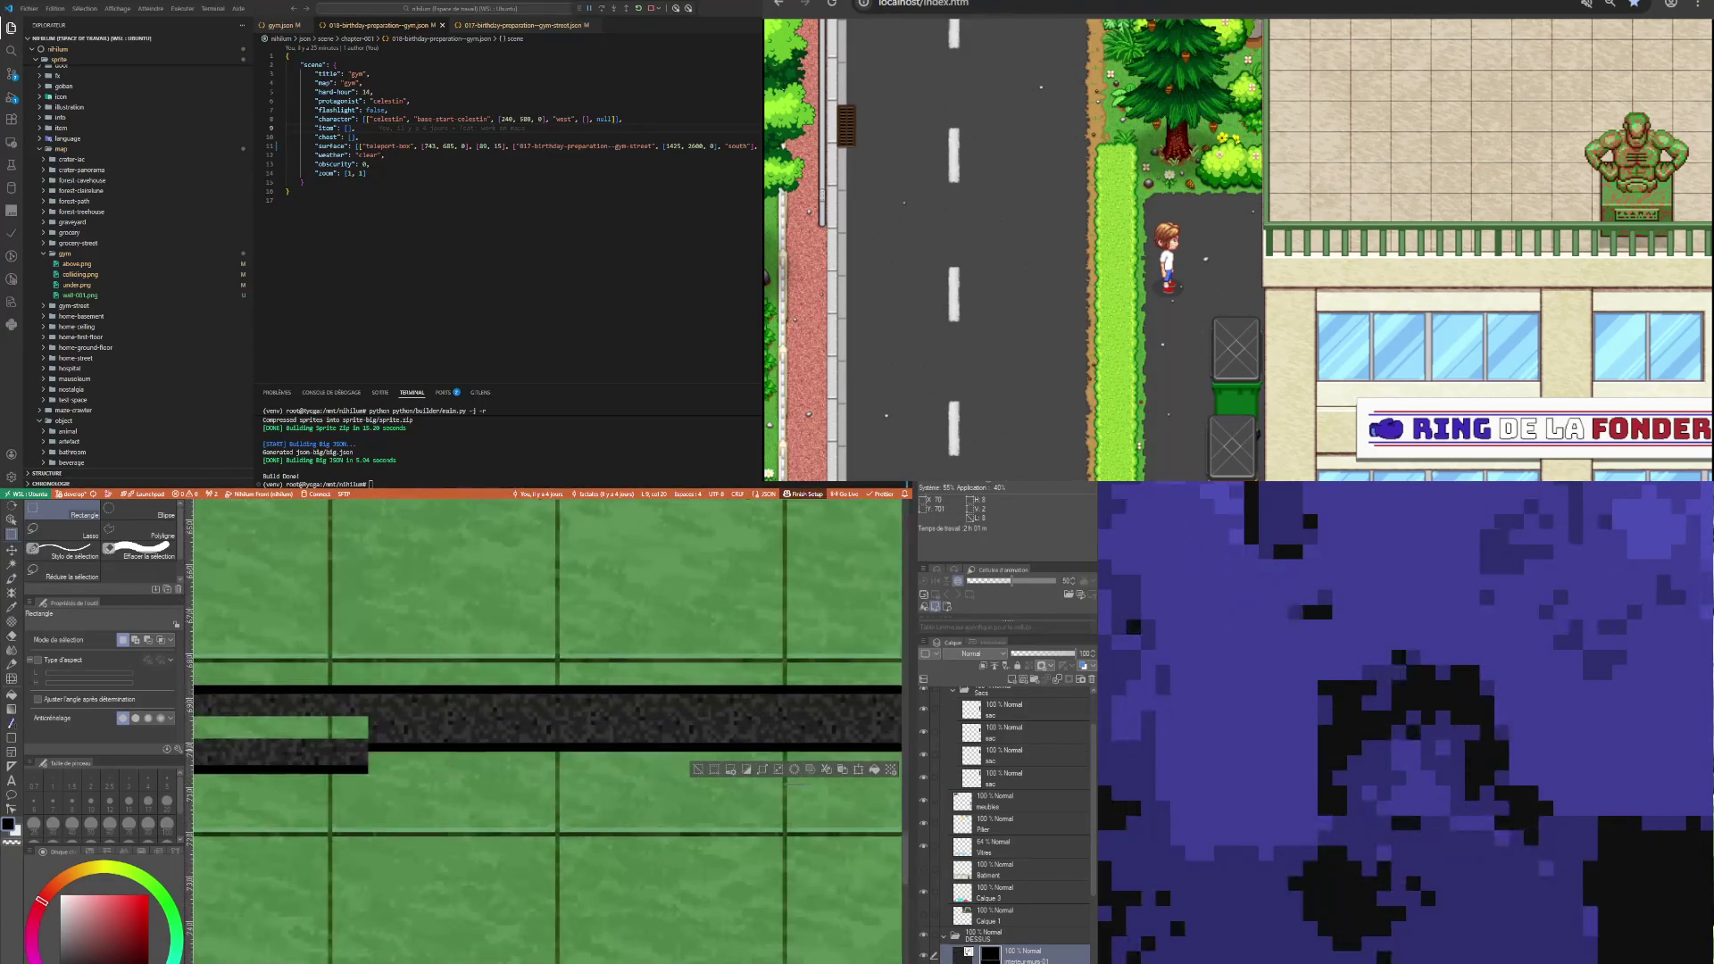
scroll(369, 750, "up", 3)
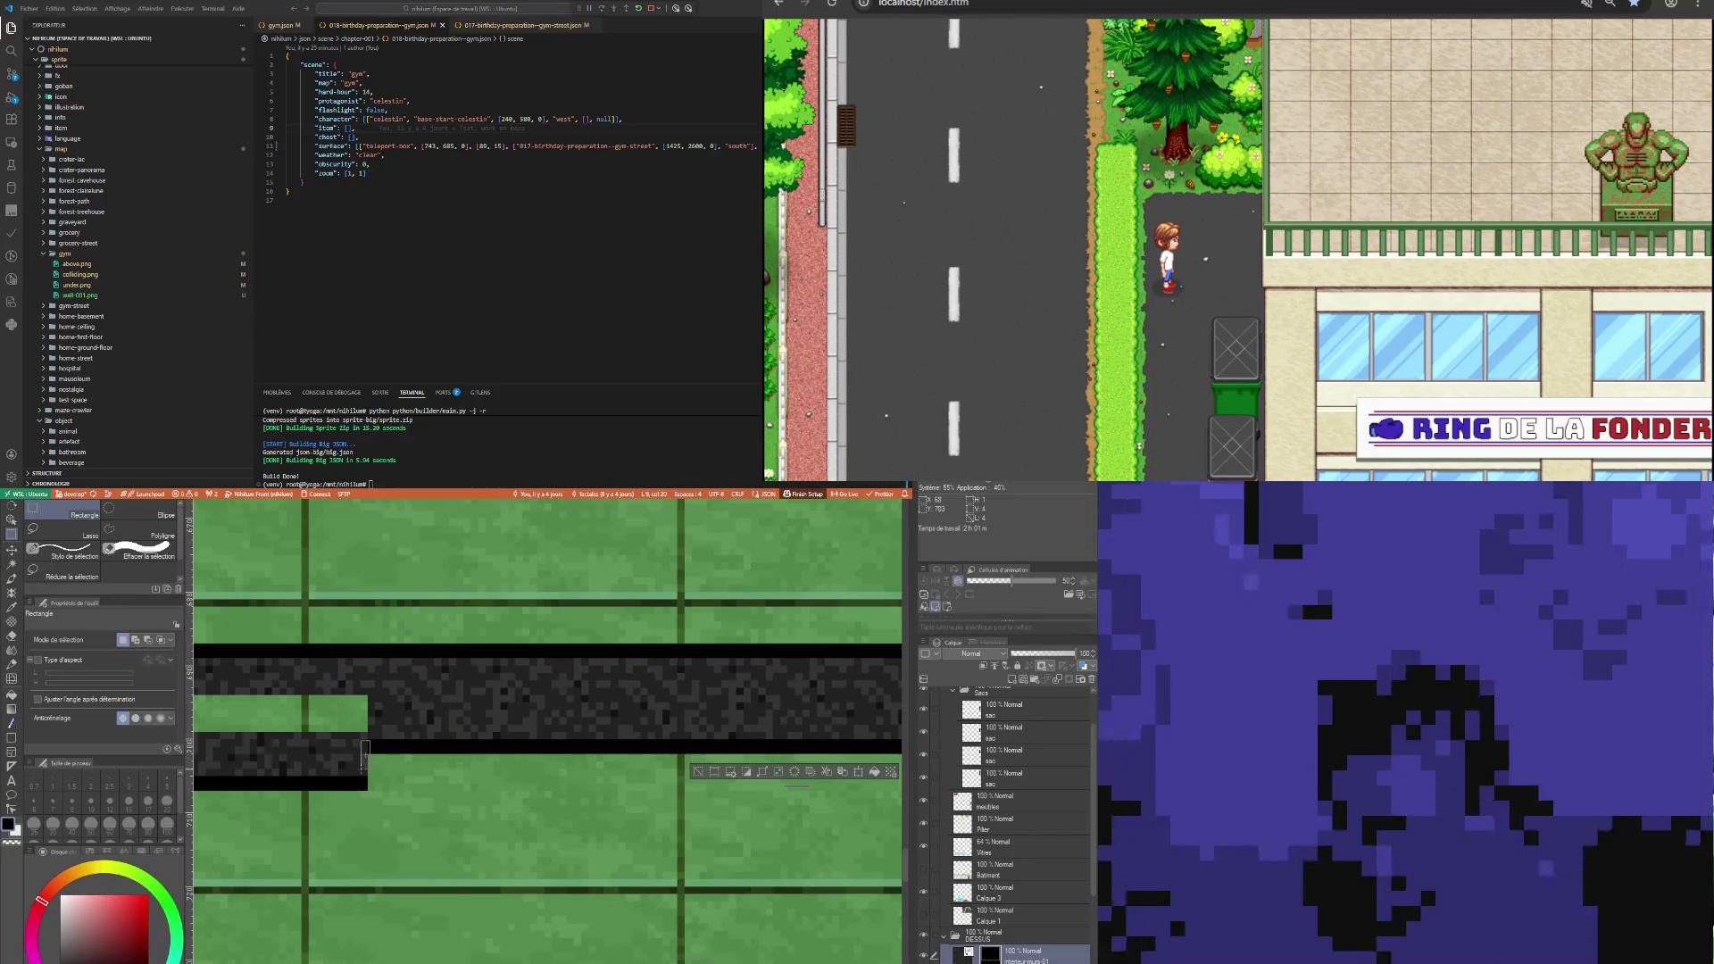
left_click_drag(361, 764, 361, 764)
key("ctrl+v")
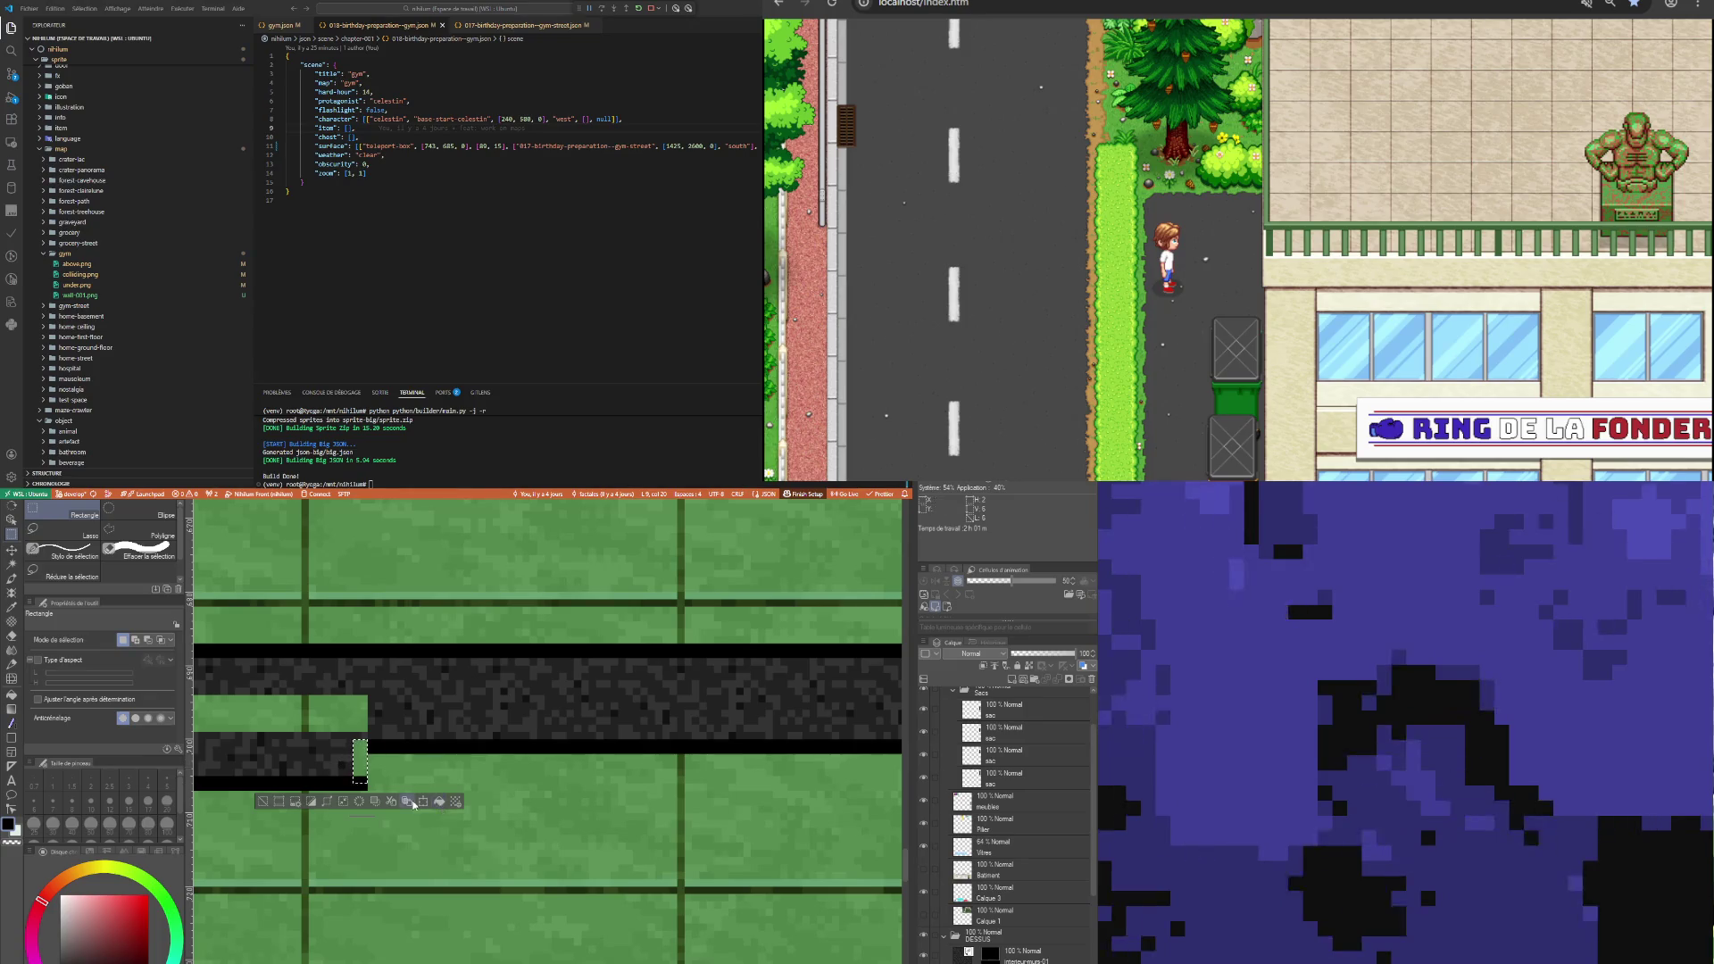
Enter and exit Transform on the cleared patch, then zoom around to check the map.
left_click(422, 801)
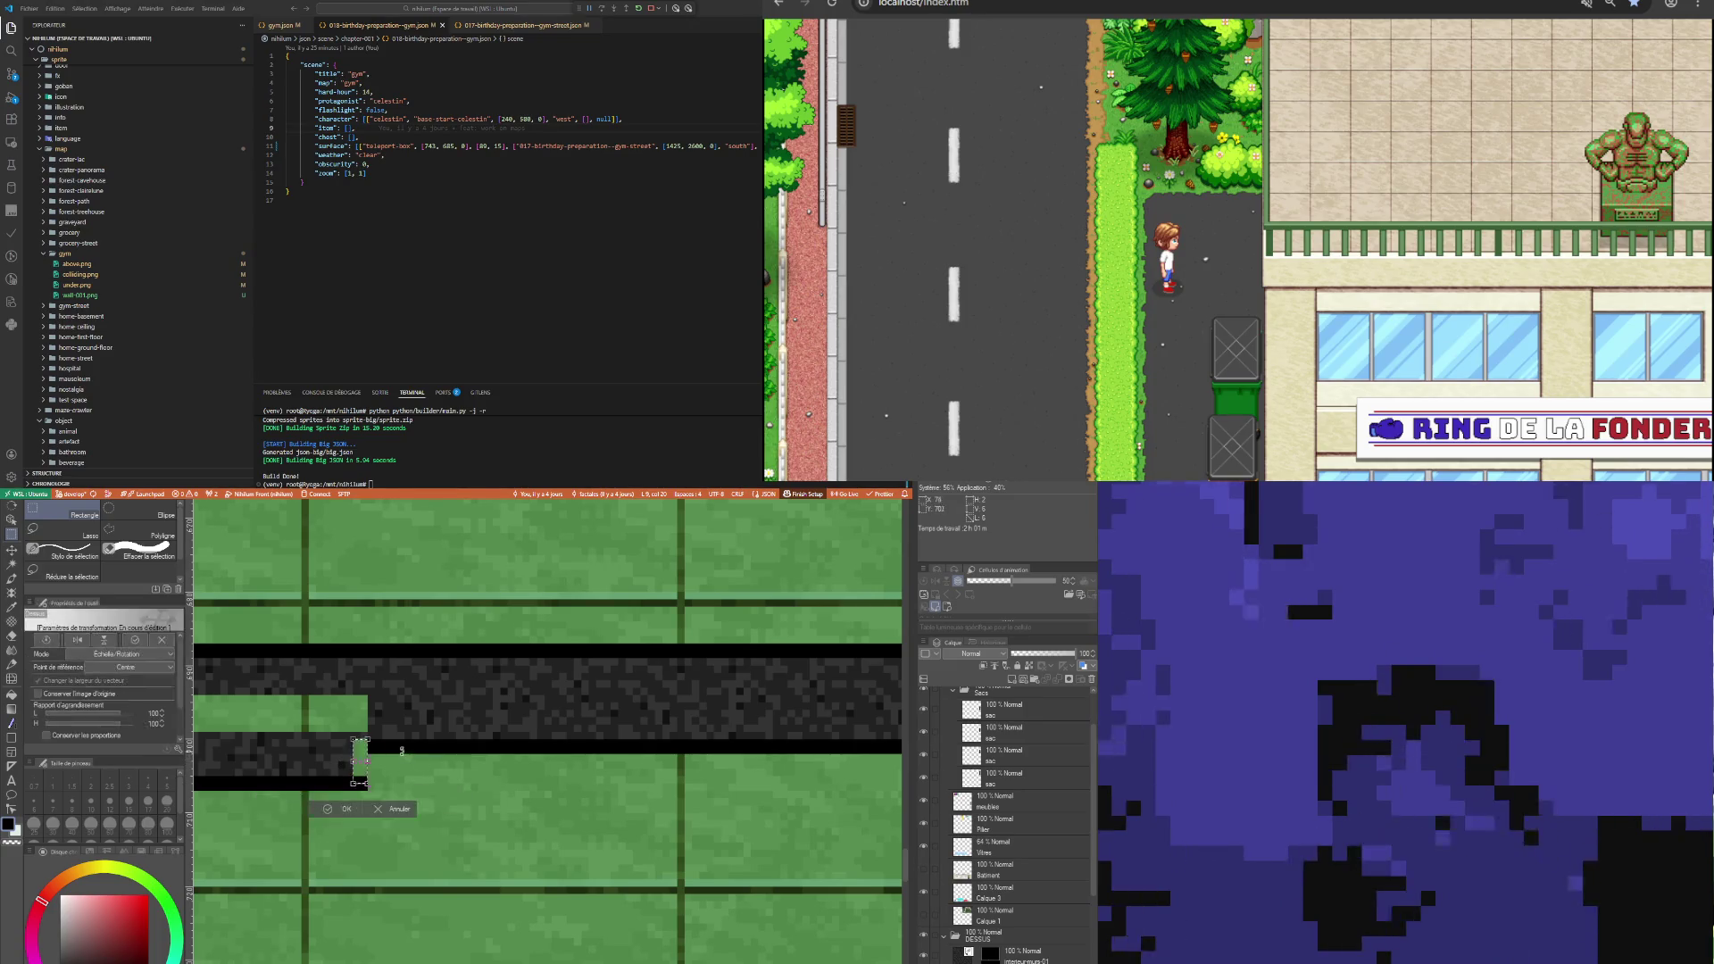
left_click(410, 807)
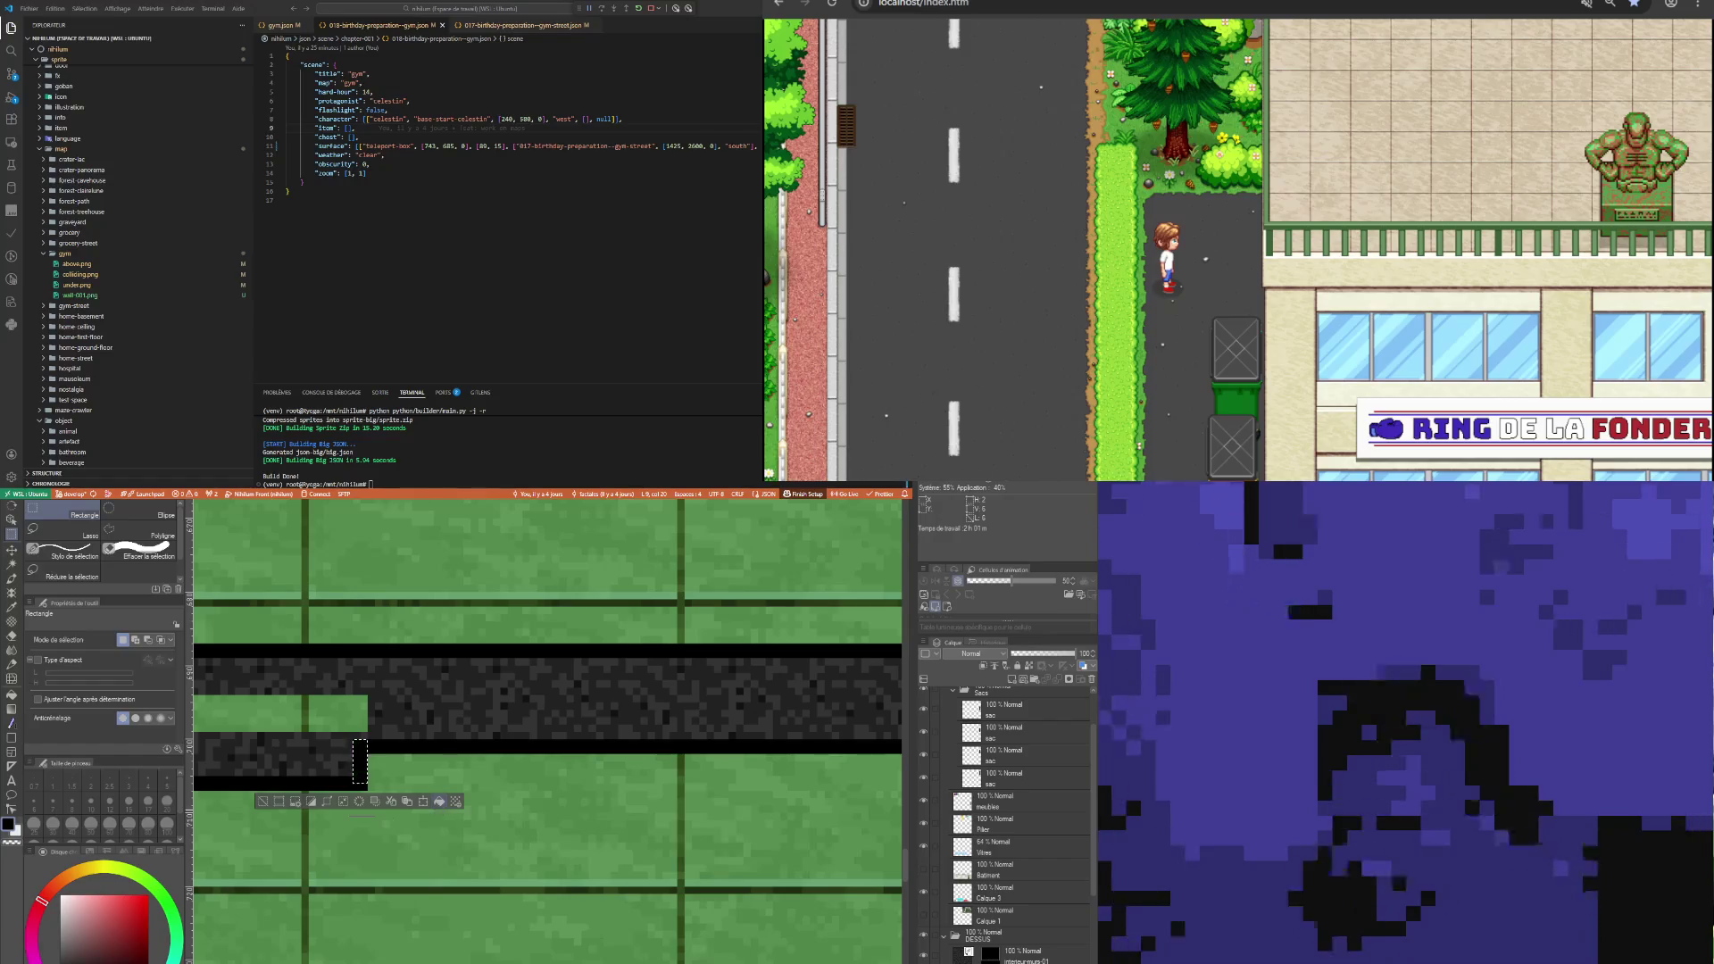
scroll(396, 736, "down", 5)
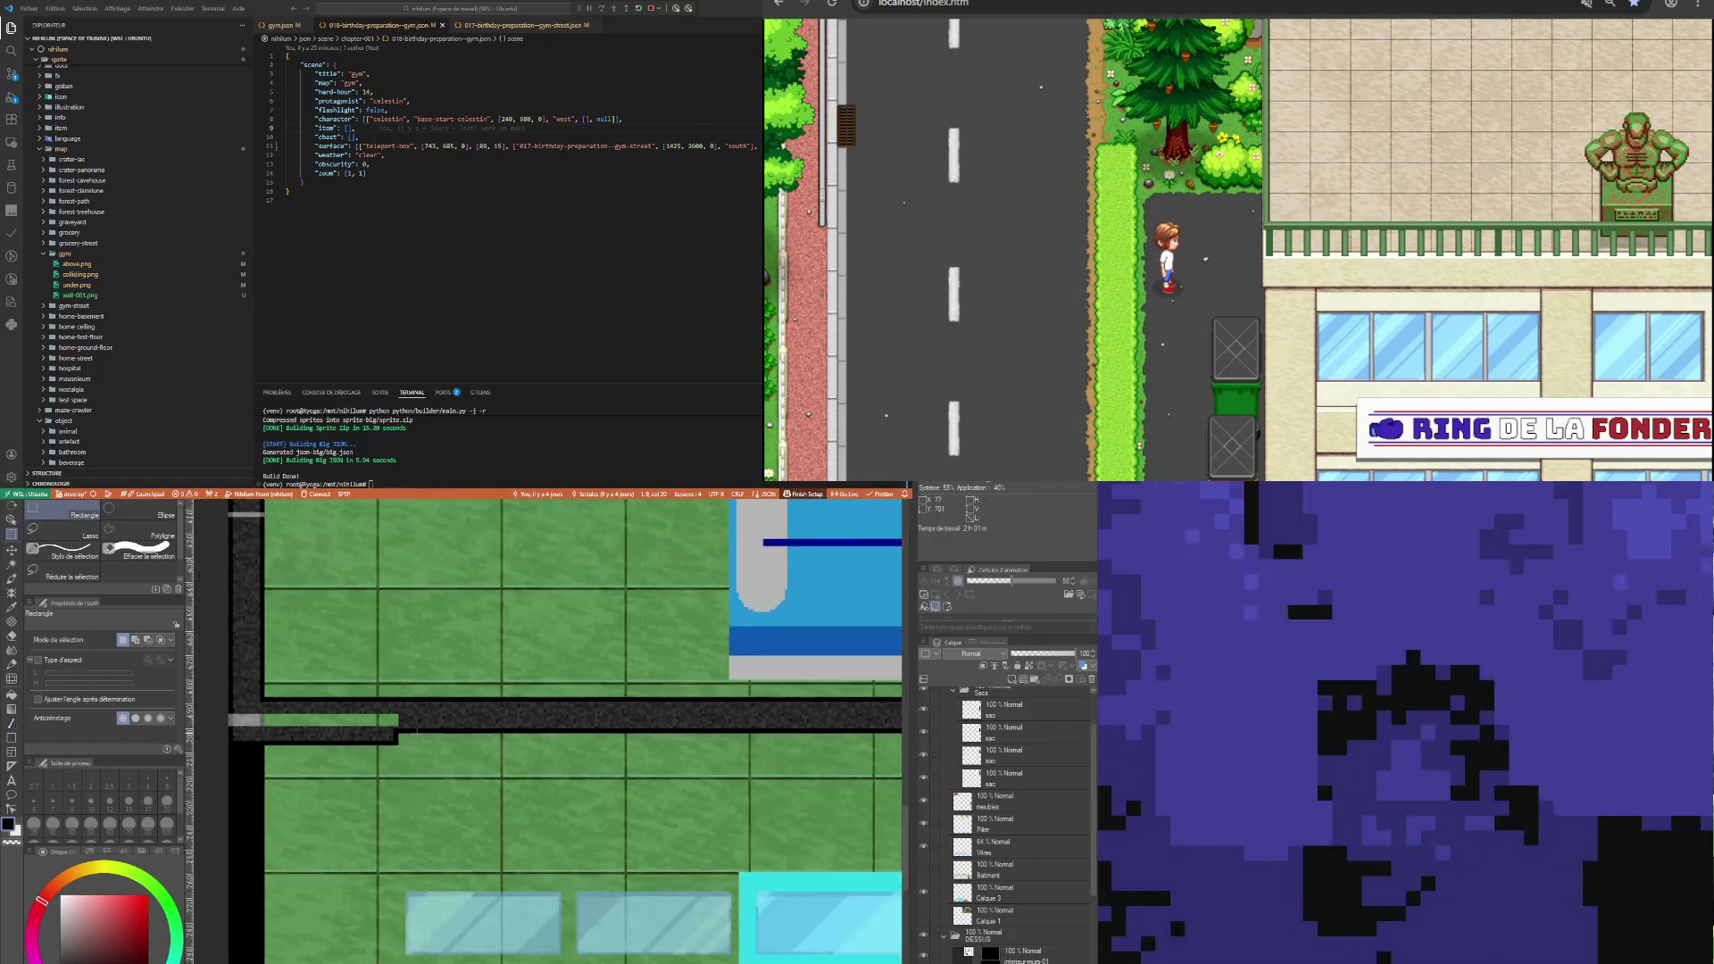
scroll(251, 738, "up", 1)
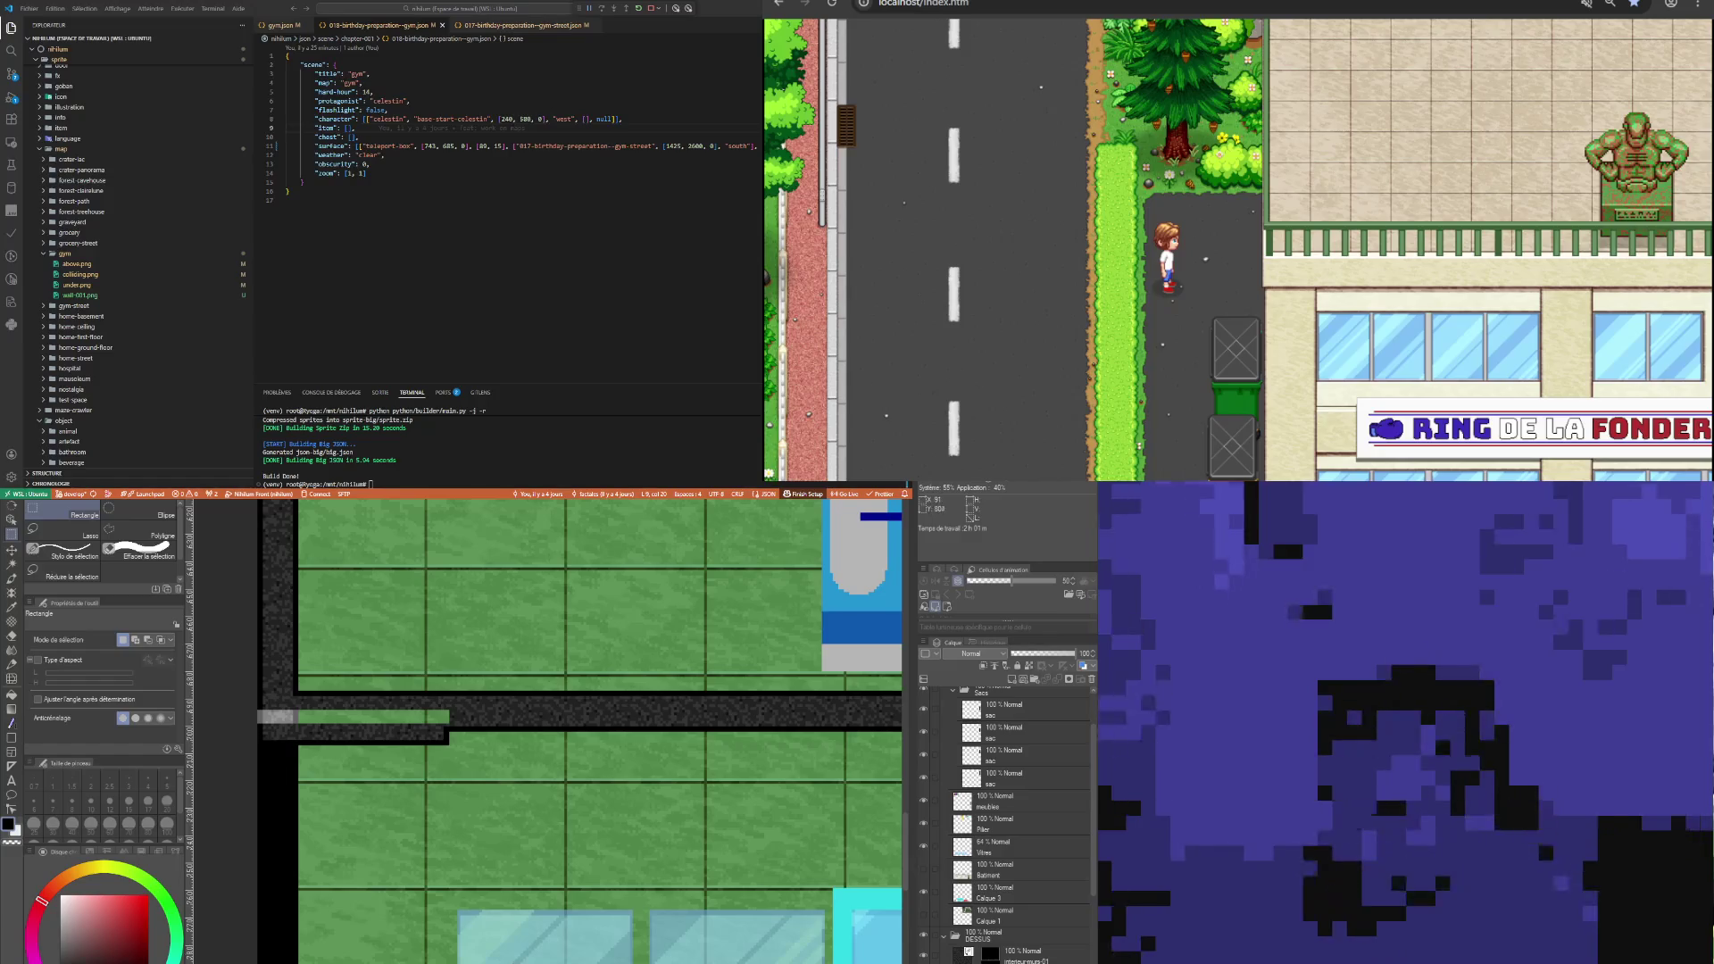
scroll(520, 718, "down", 3)
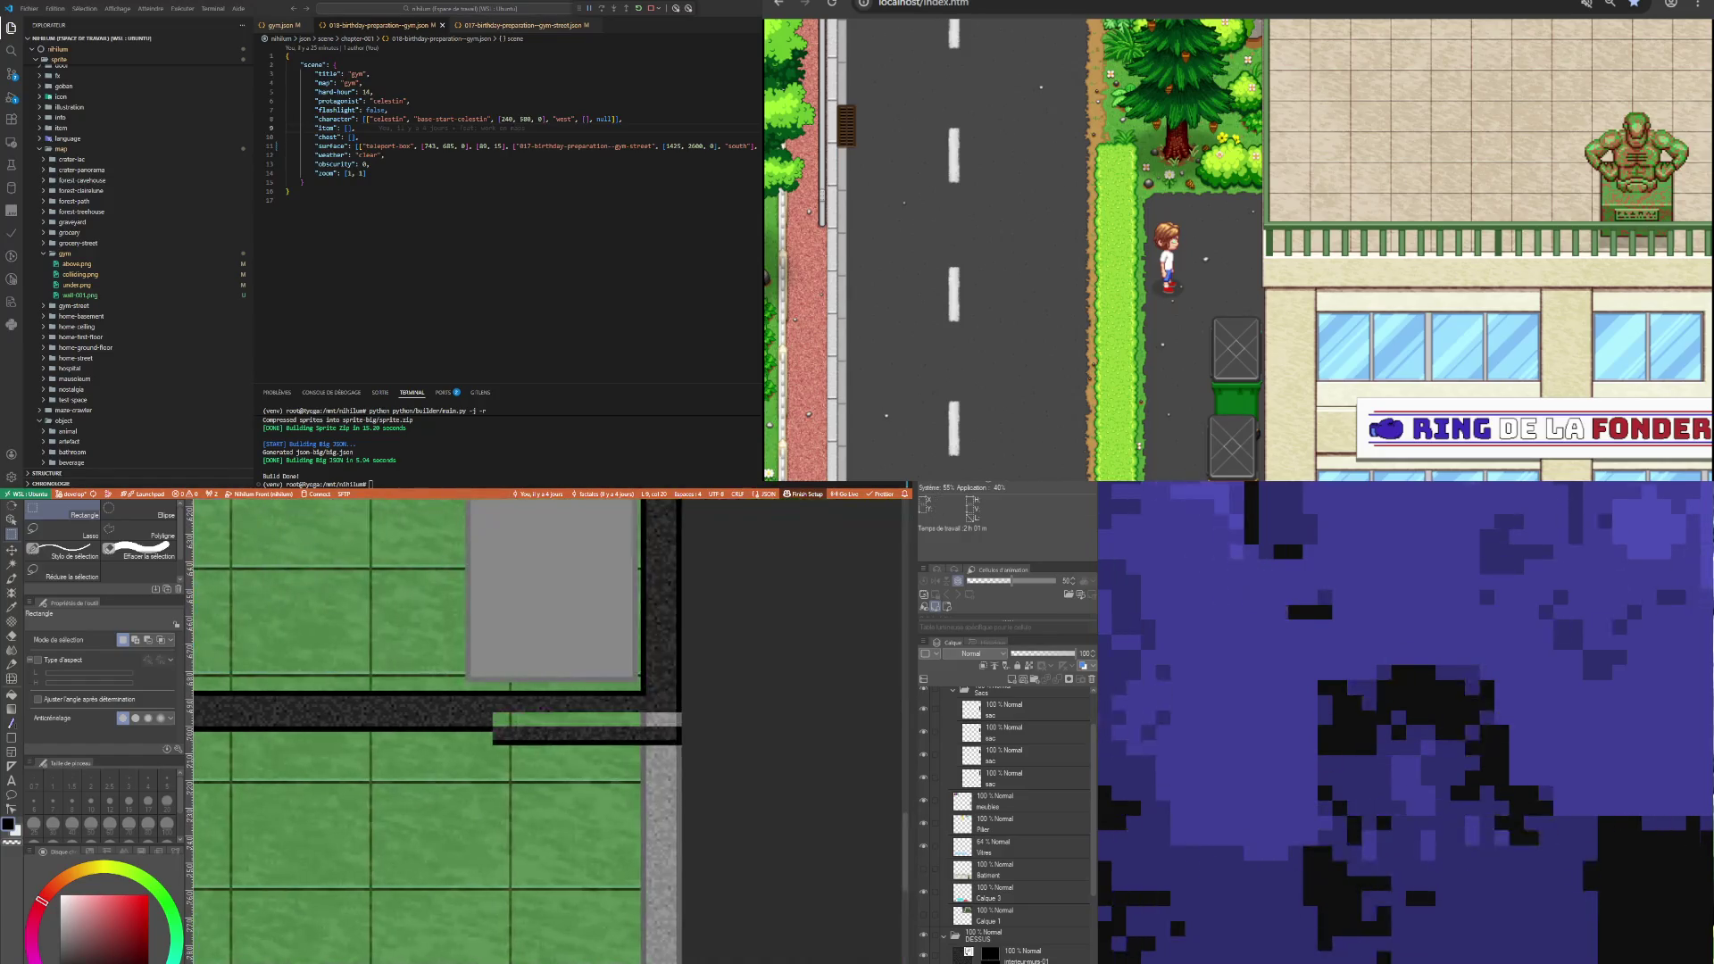
scroll(519, 718, "up", 5)
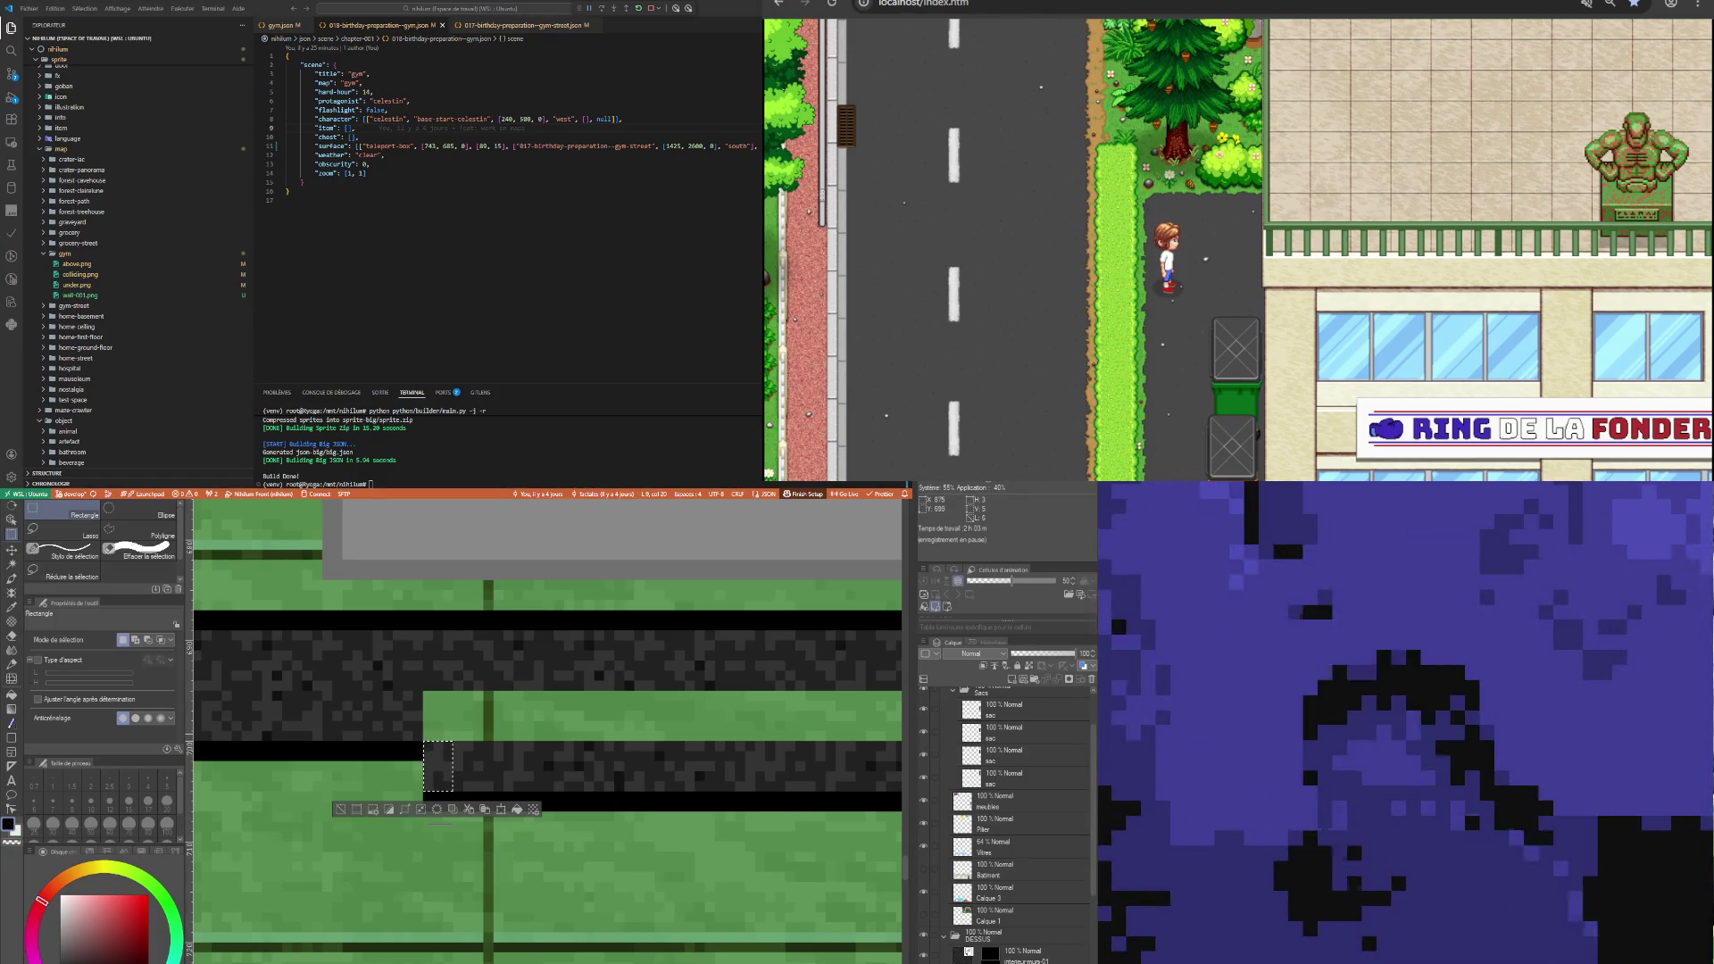
Select the grass band between the wall shadow strips and turn it into dark wall texture.
left_click(446, 743)
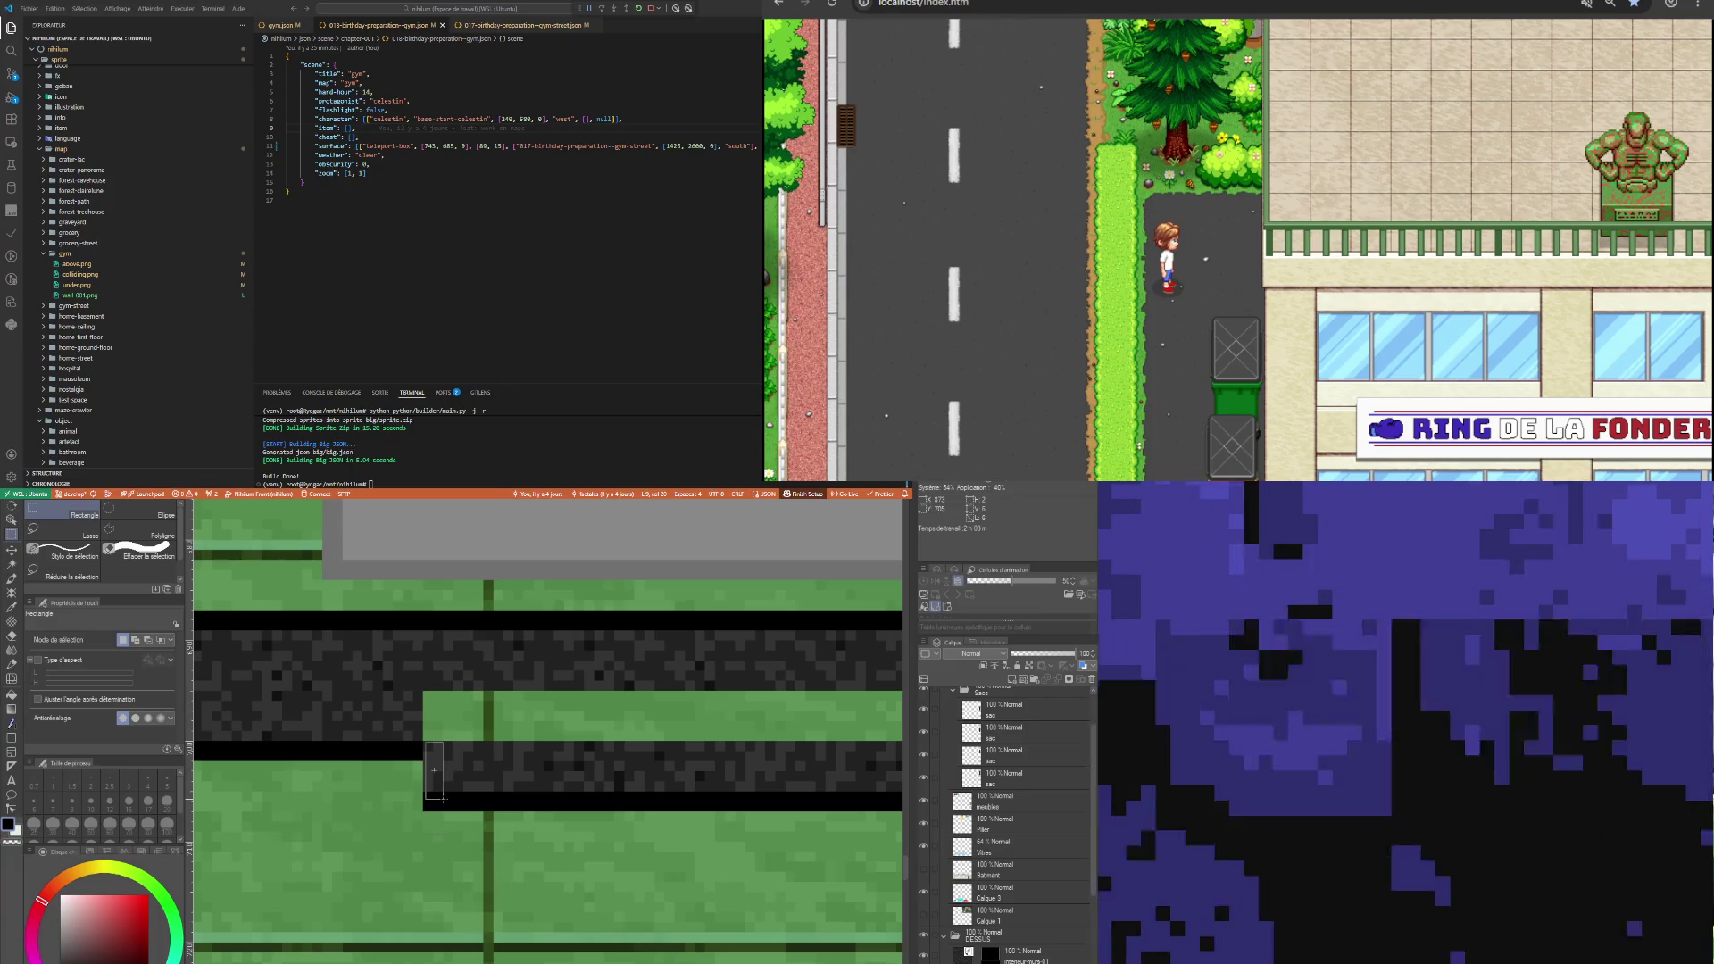
left_click_drag(446, 743, 425, 799)
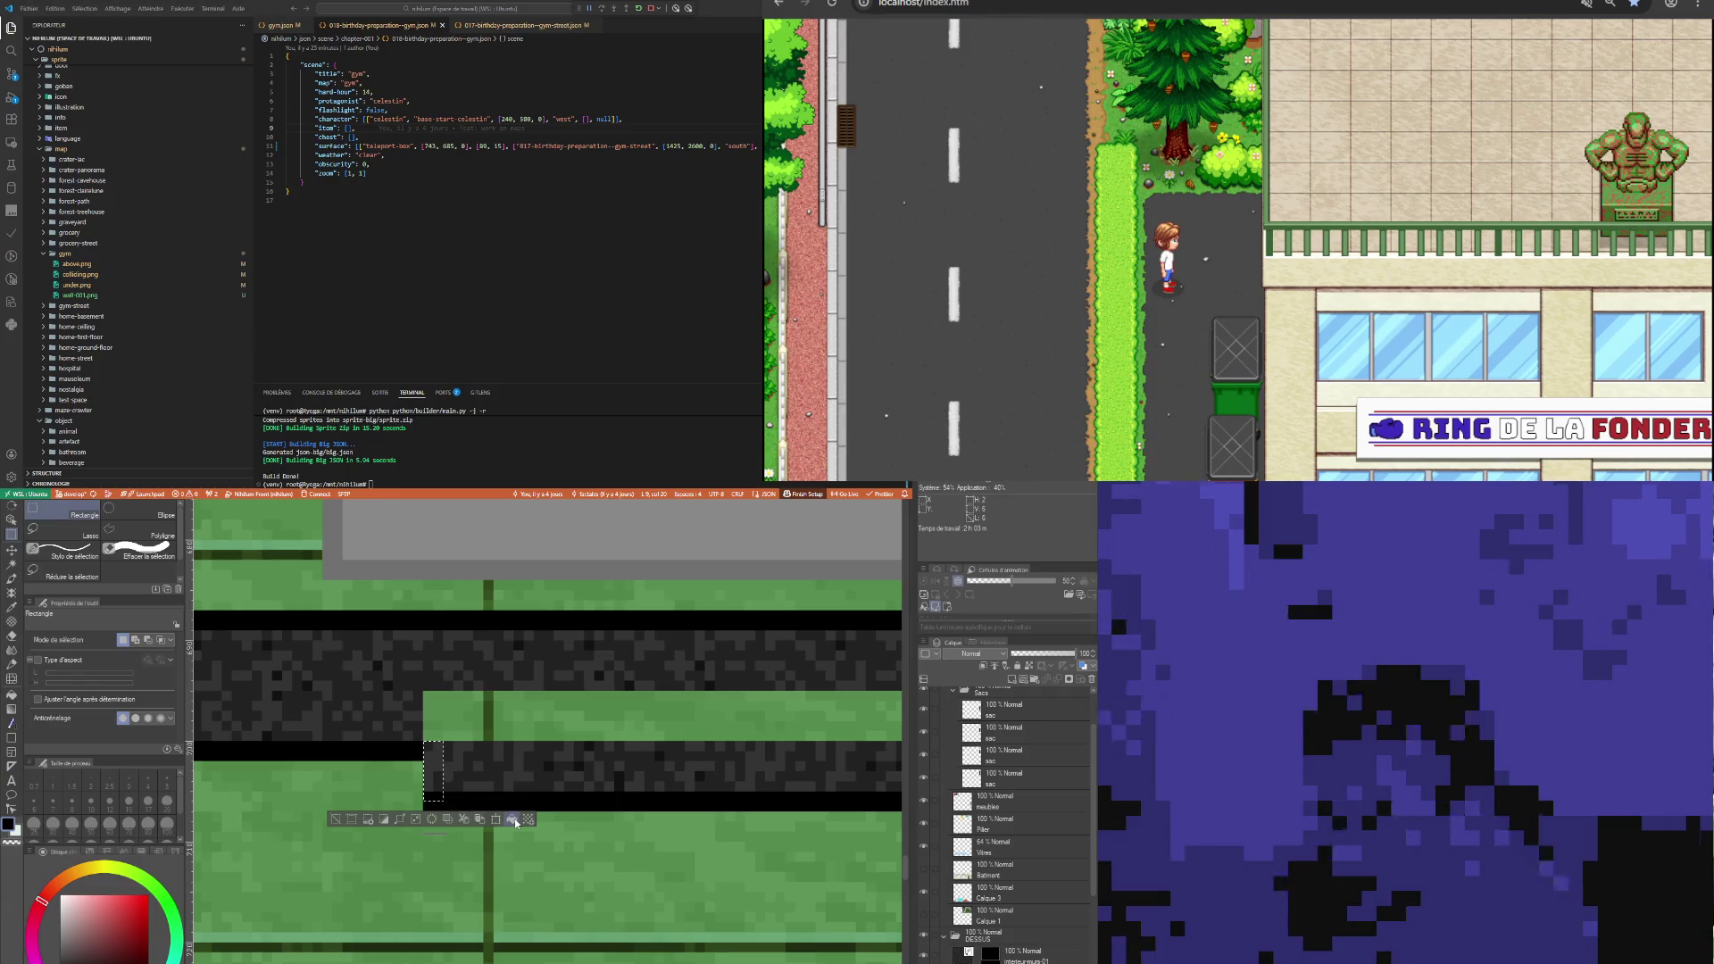
left_click(423, 687)
mouse_move(423, 687)
left_mouse_down()
mouse_move(883, 813)
mouse_move(849, 825)
left_mouse_up()
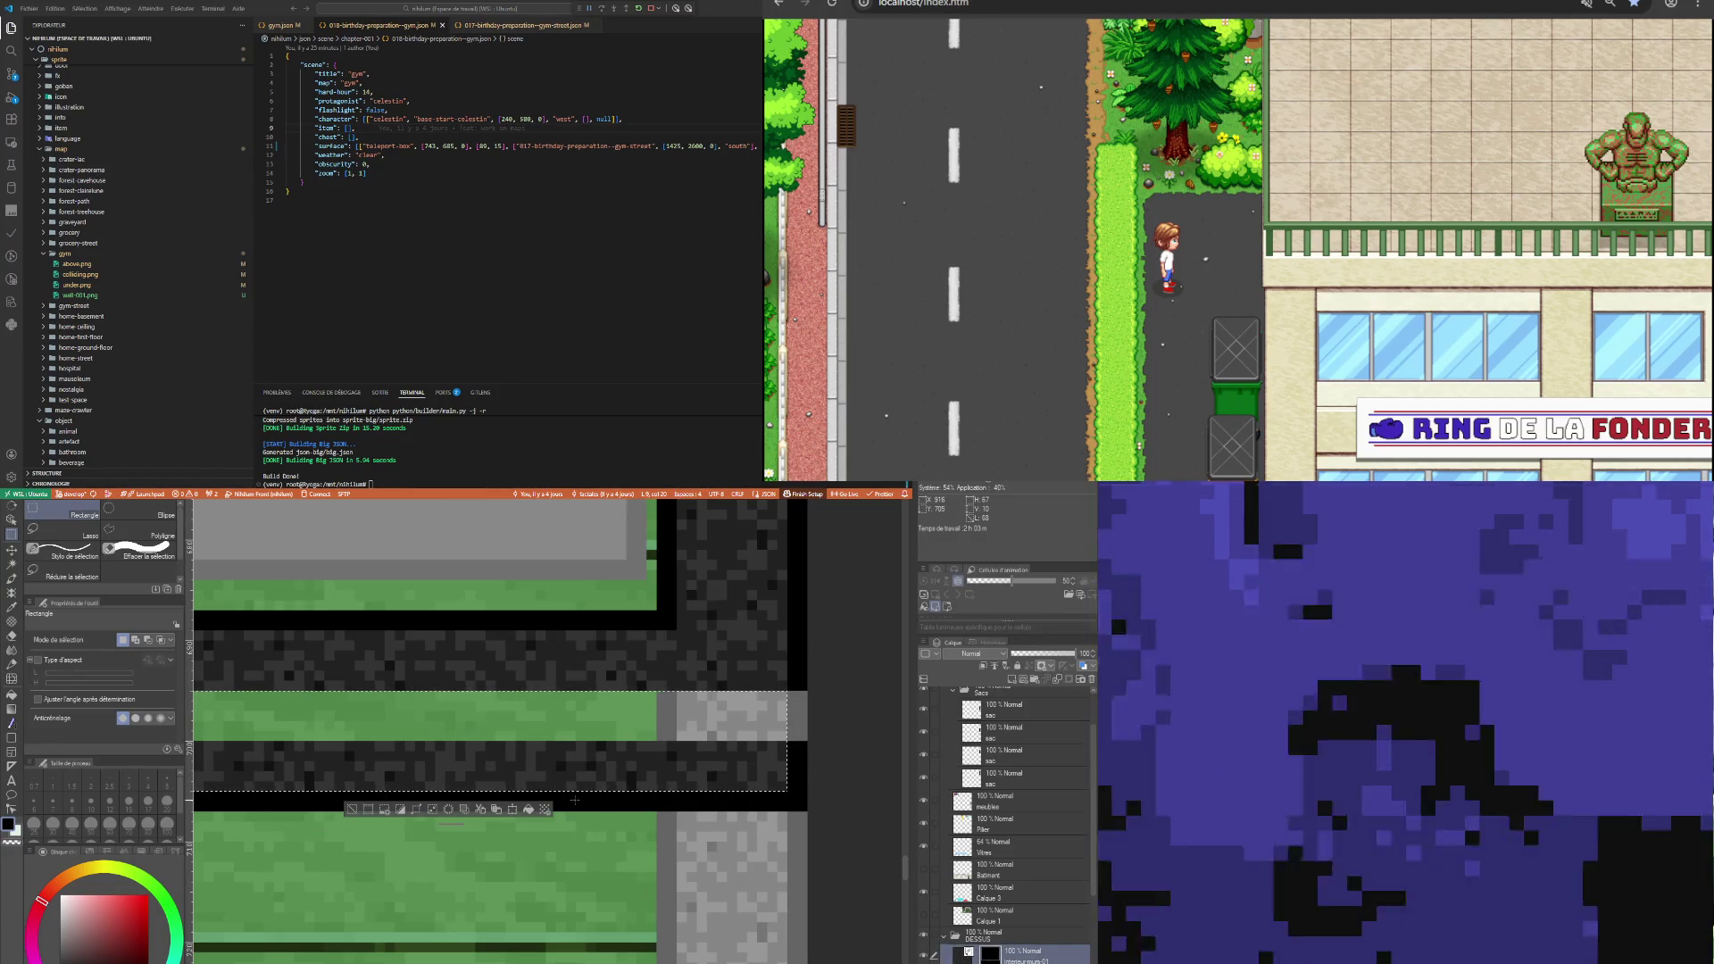
left_click(527, 809)
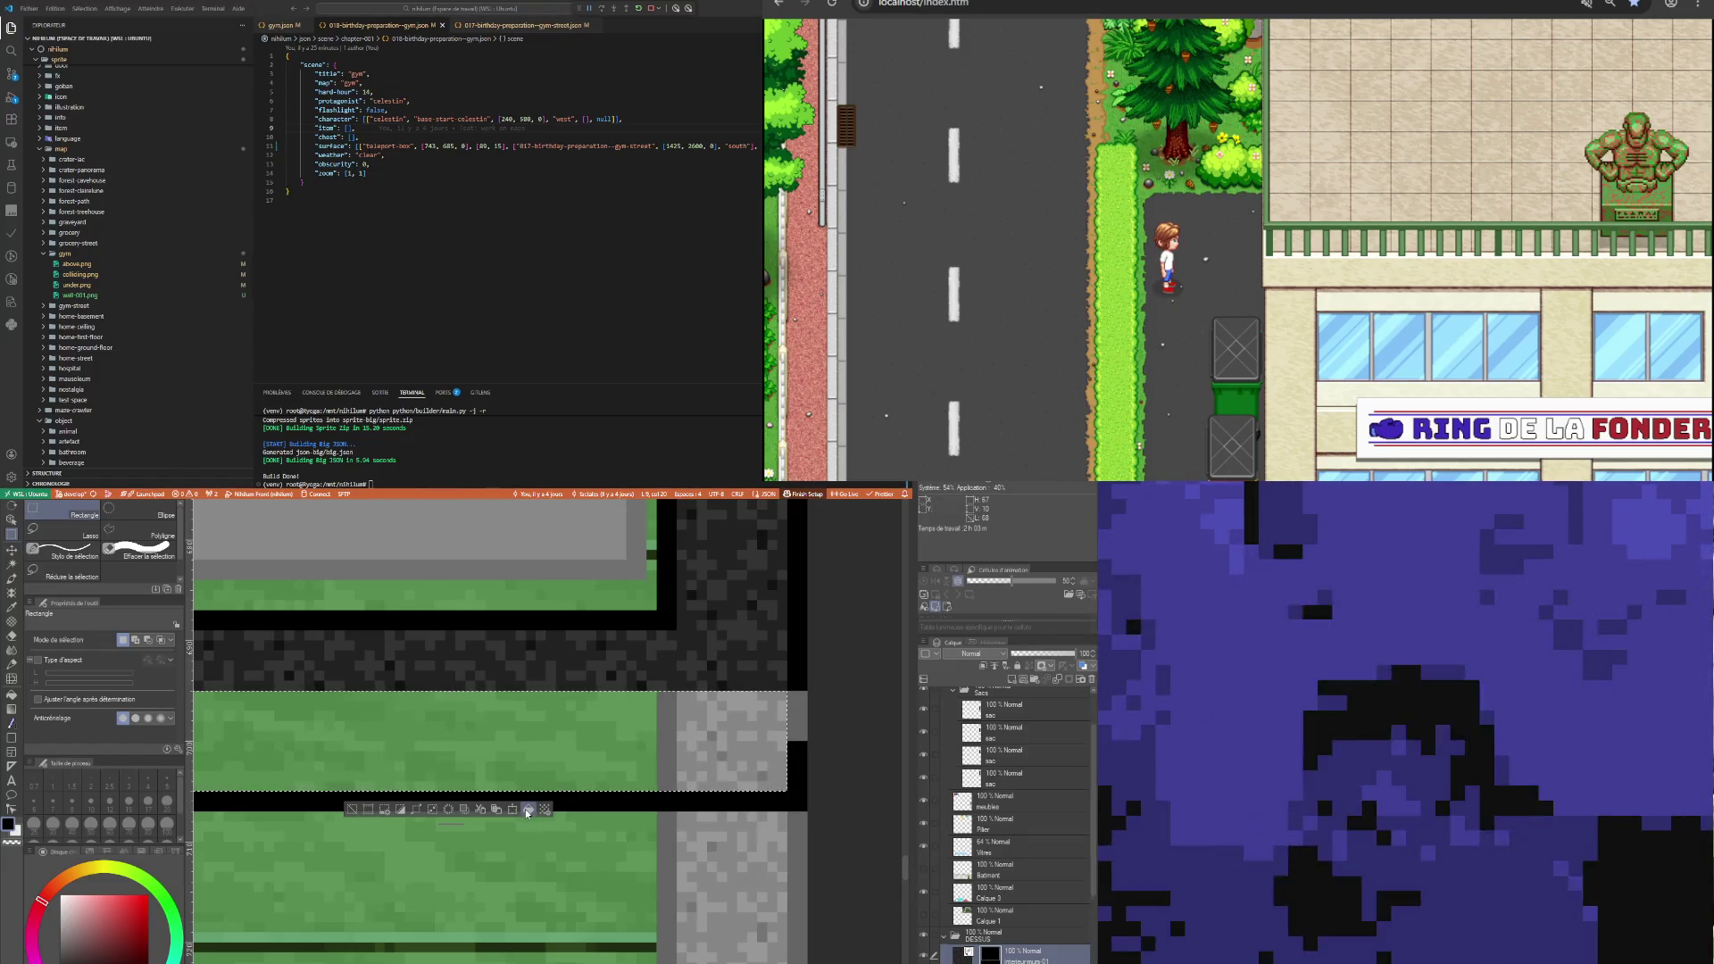
key("ctrl+z")
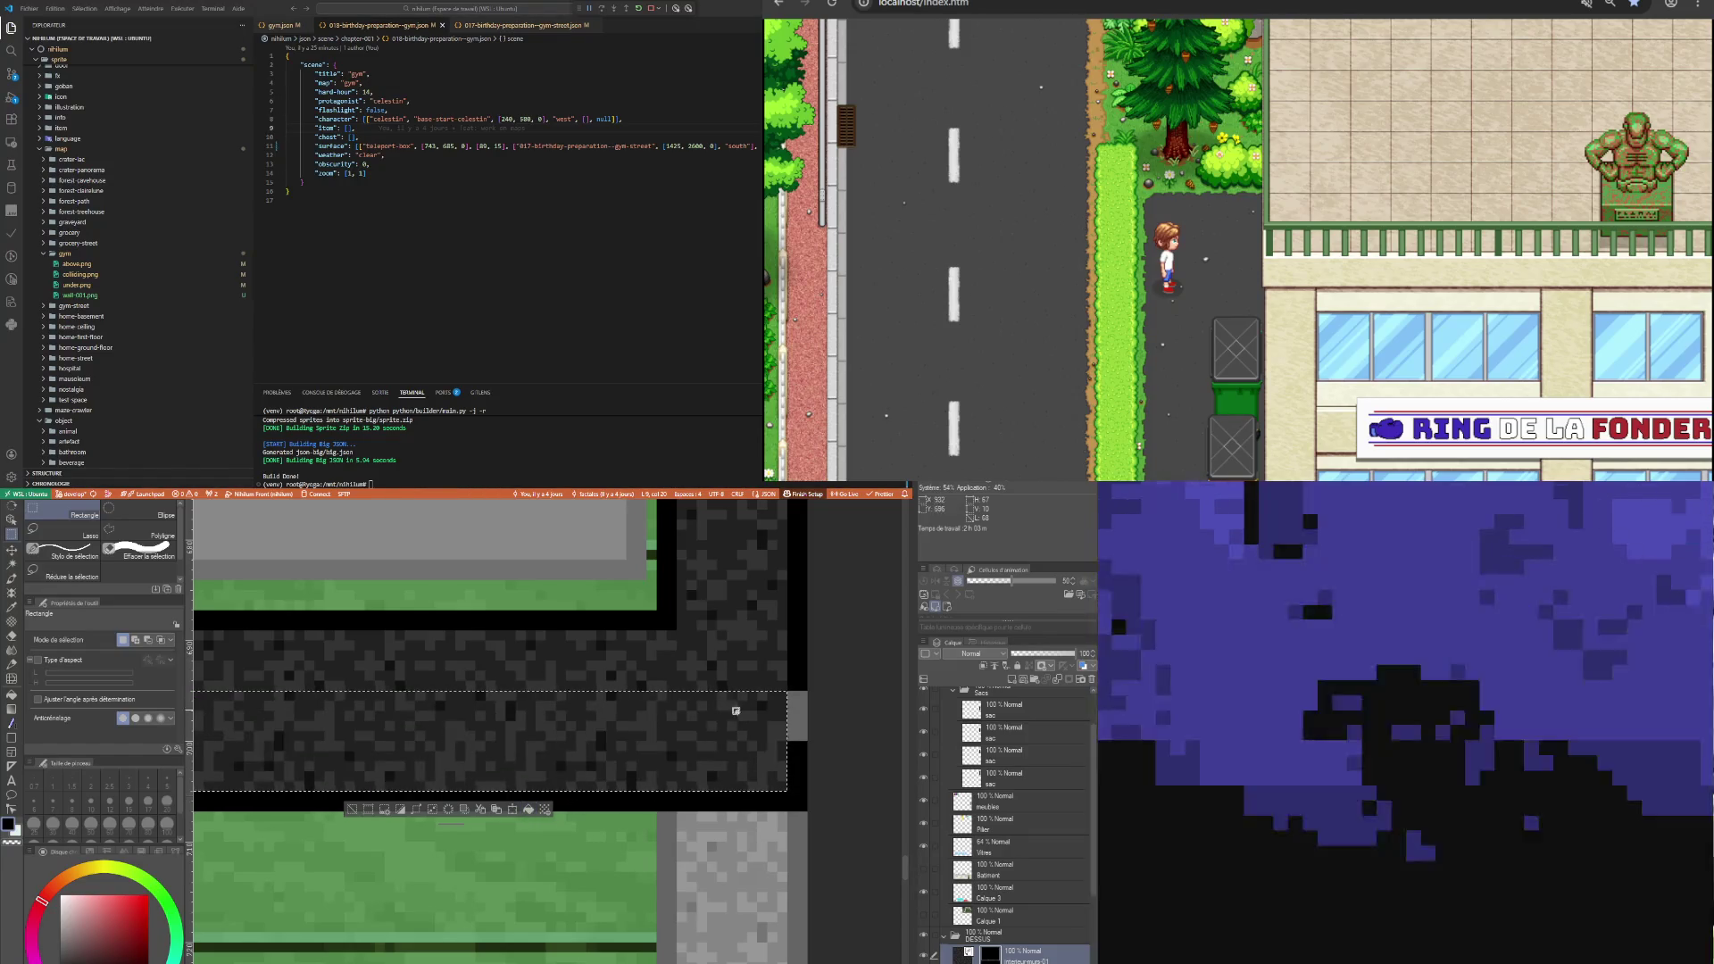
Select the narrow end of the wall strip and fill it with black.
left_click(788, 698)
left_click_drag(787, 693, 808, 780)
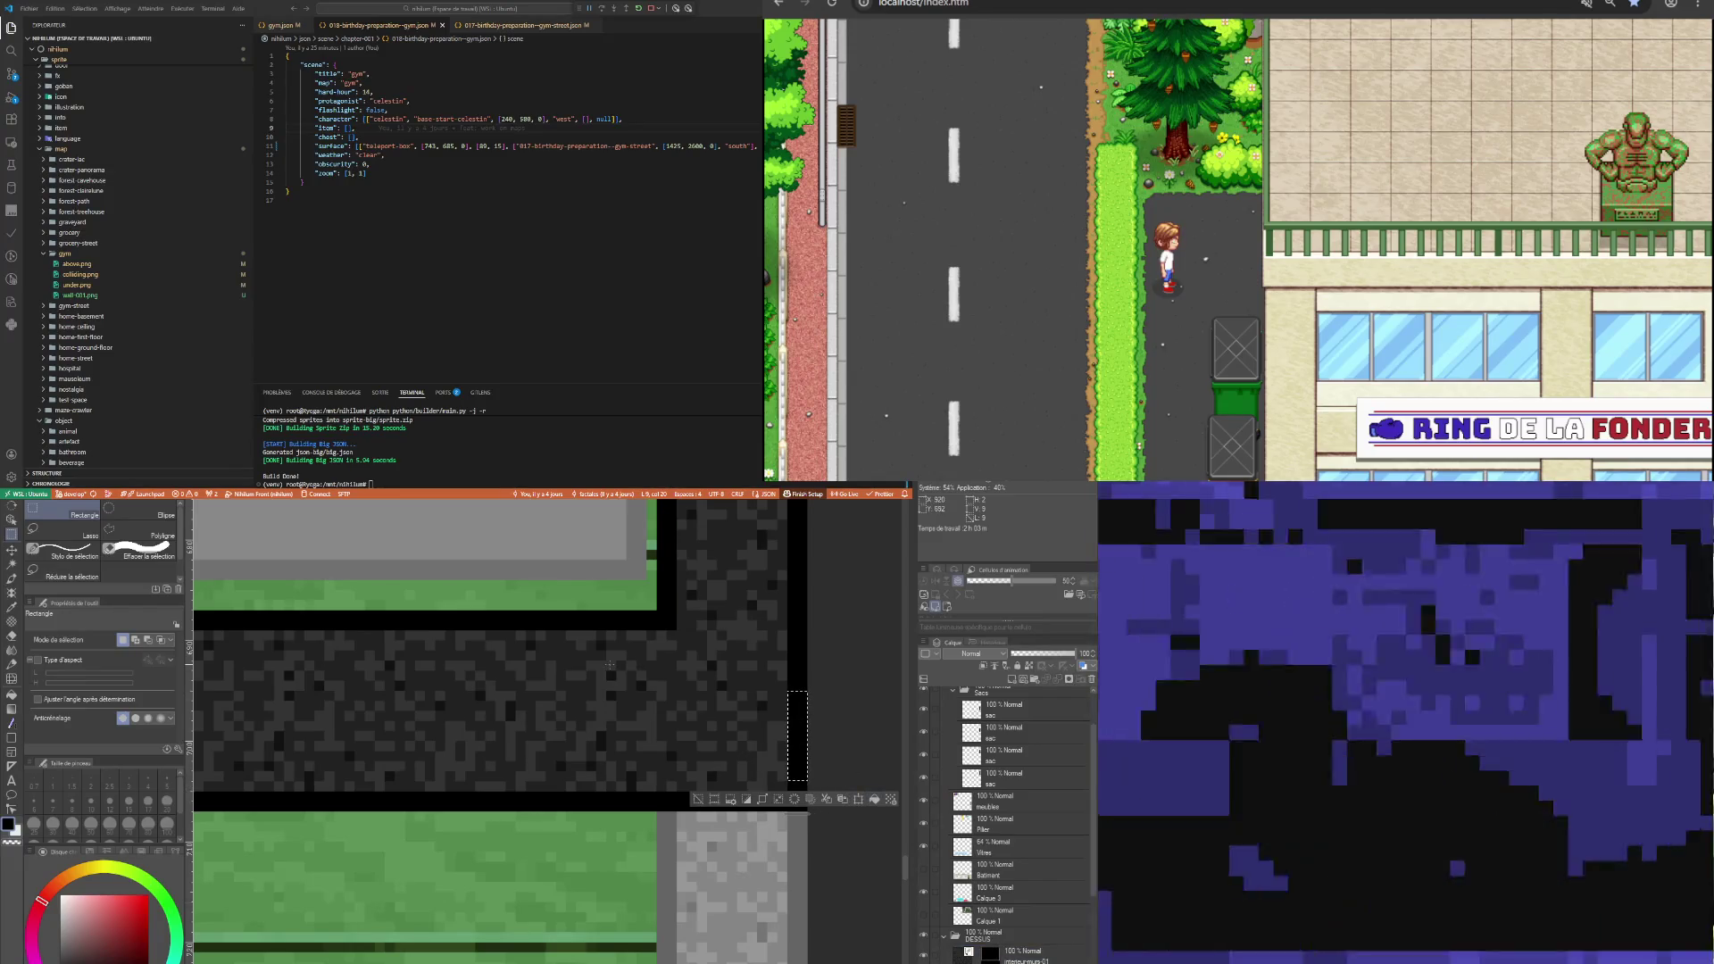
scroll(355, 729, "up", 3)
scroll(355, 729, "up", 2)
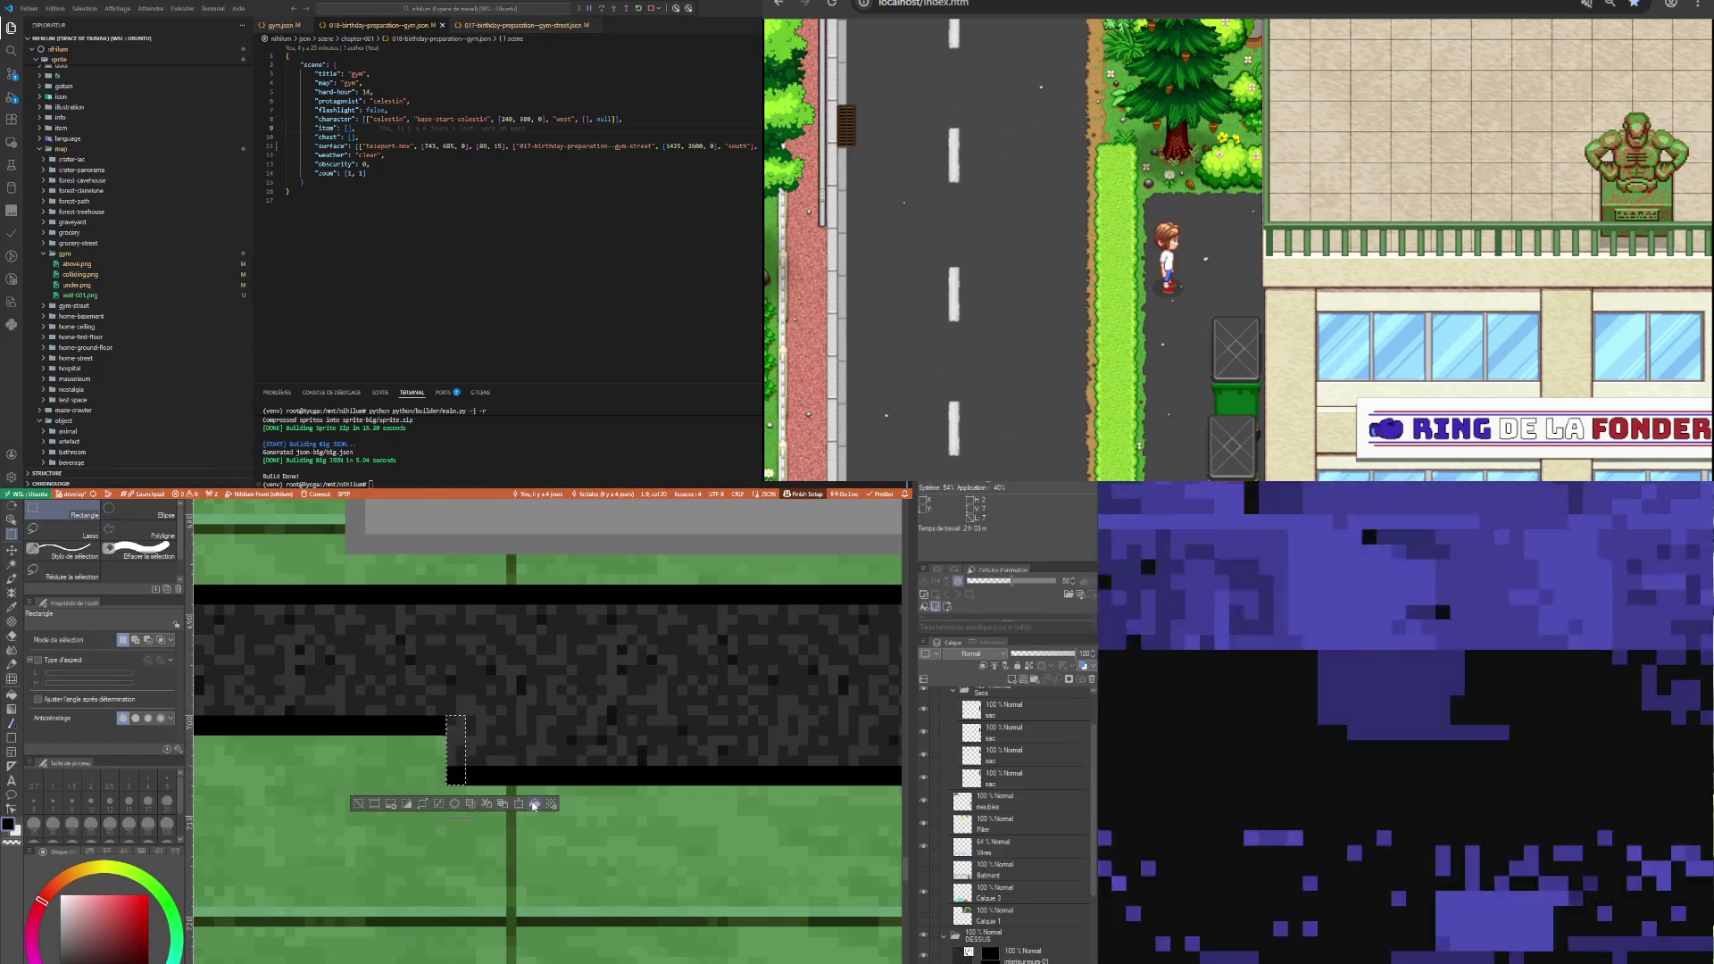
left_click(536, 806)
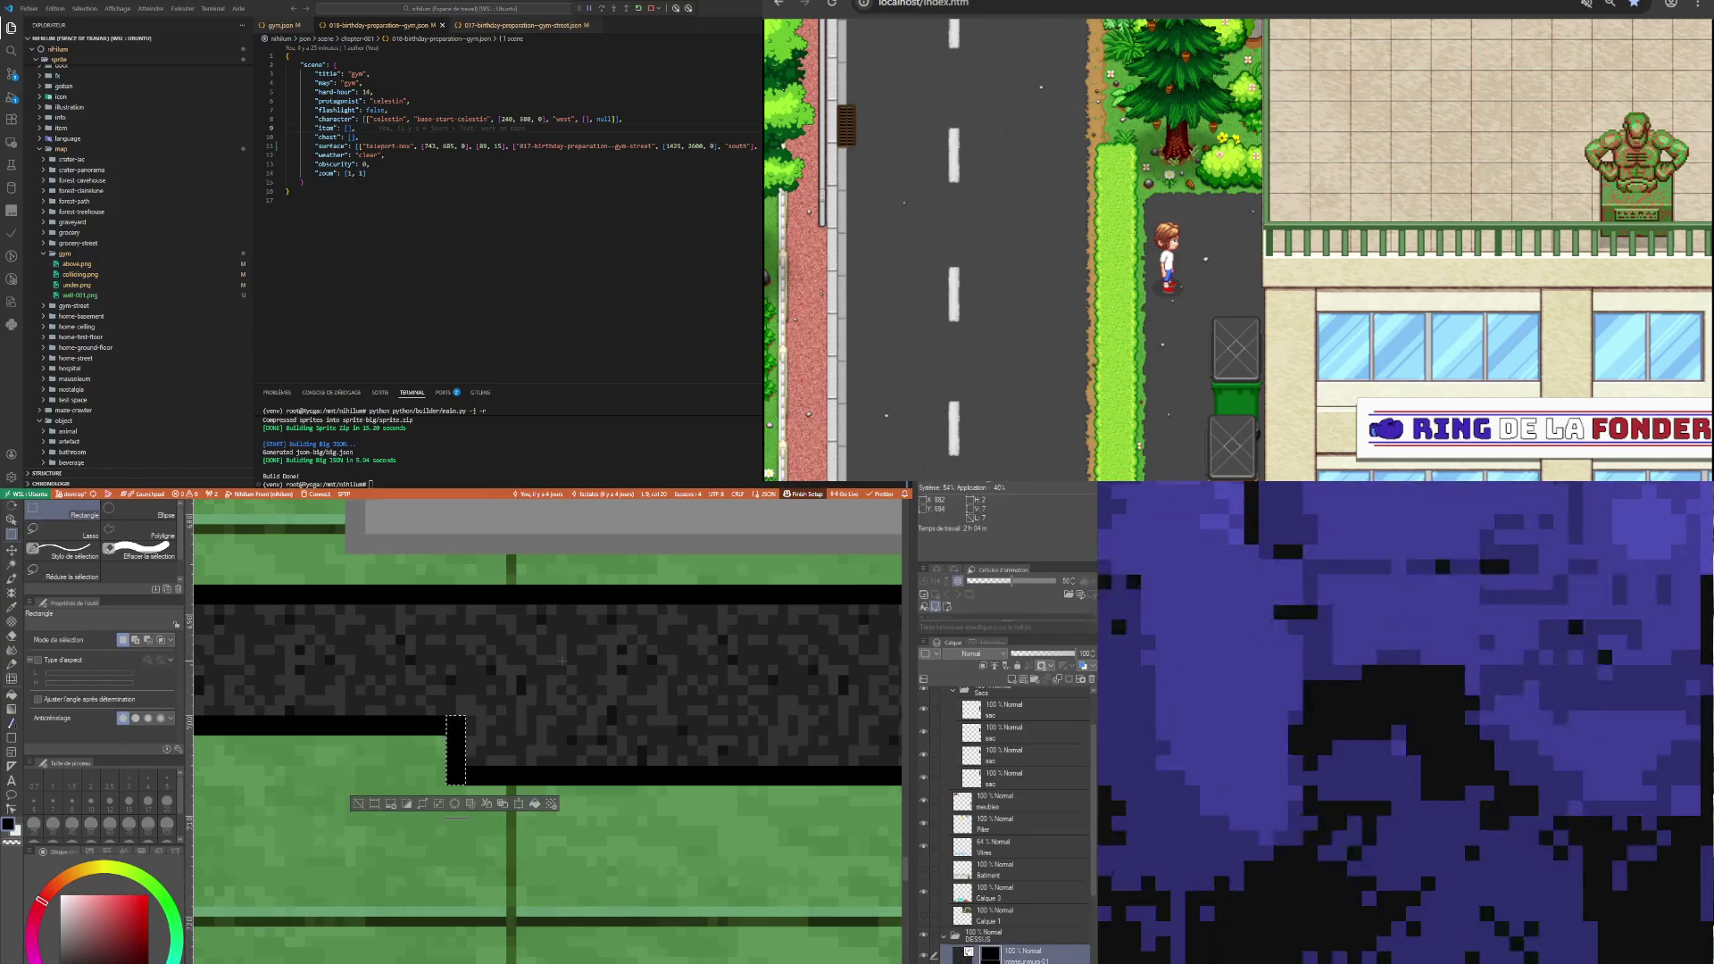
scroll(527, 706, "down", 4)
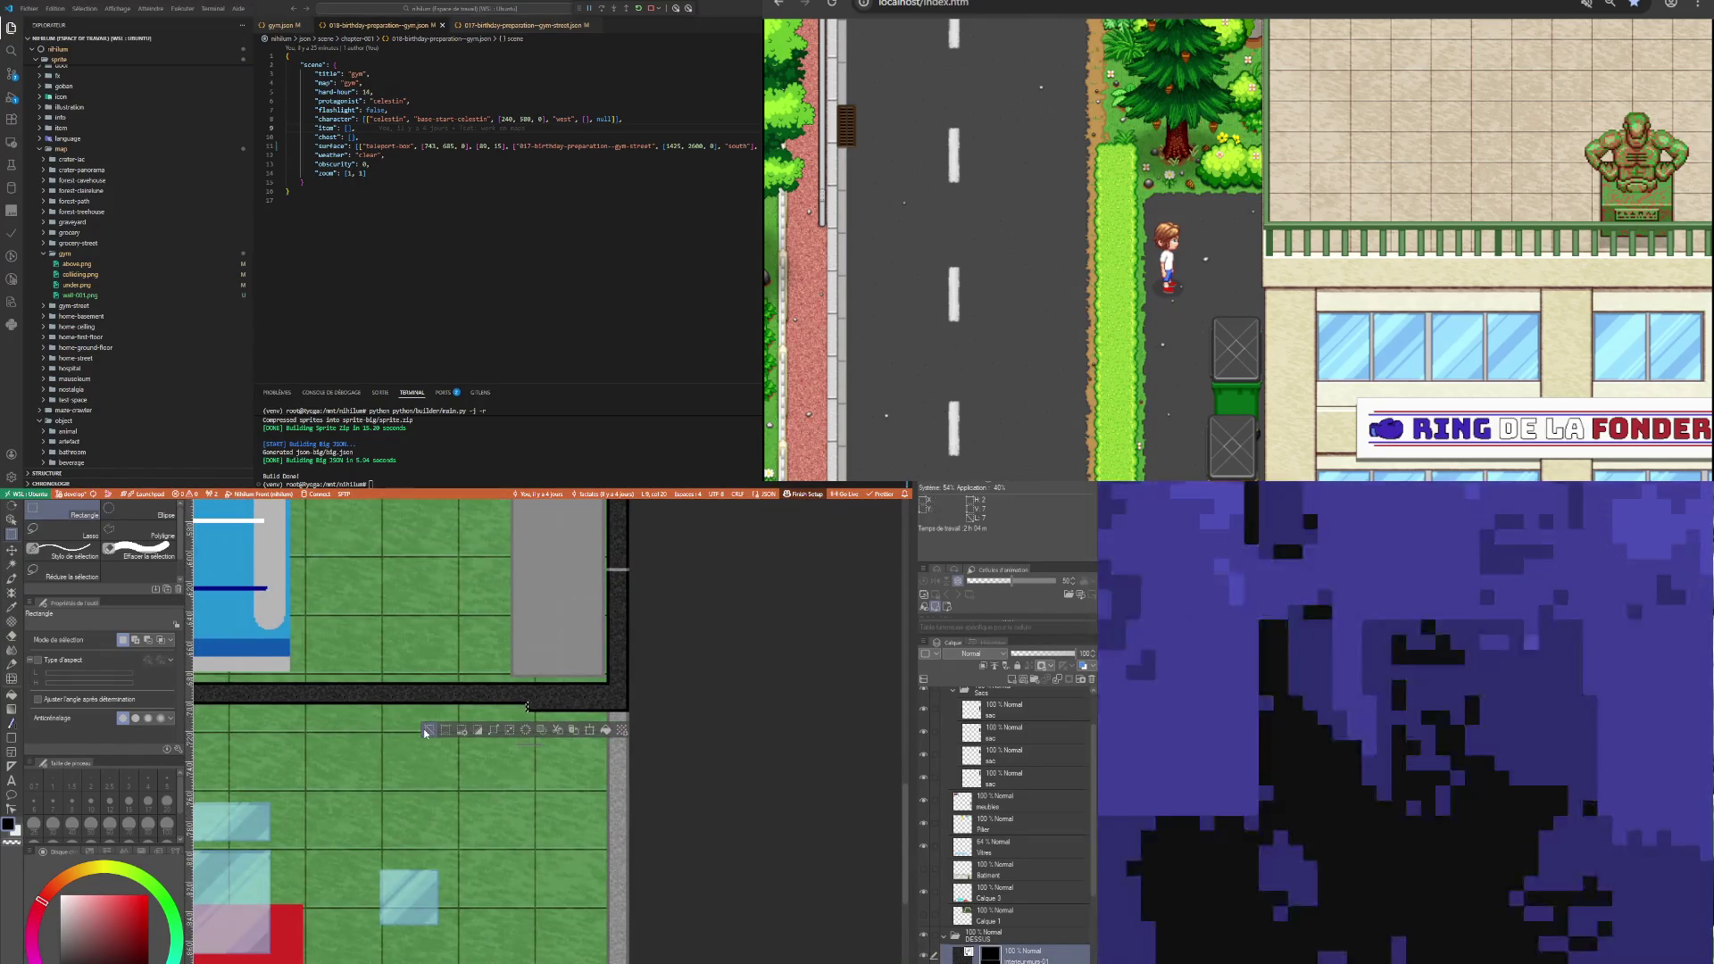
scroll(527, 706, "down", 3)
scroll(528, 706, "down", 1)
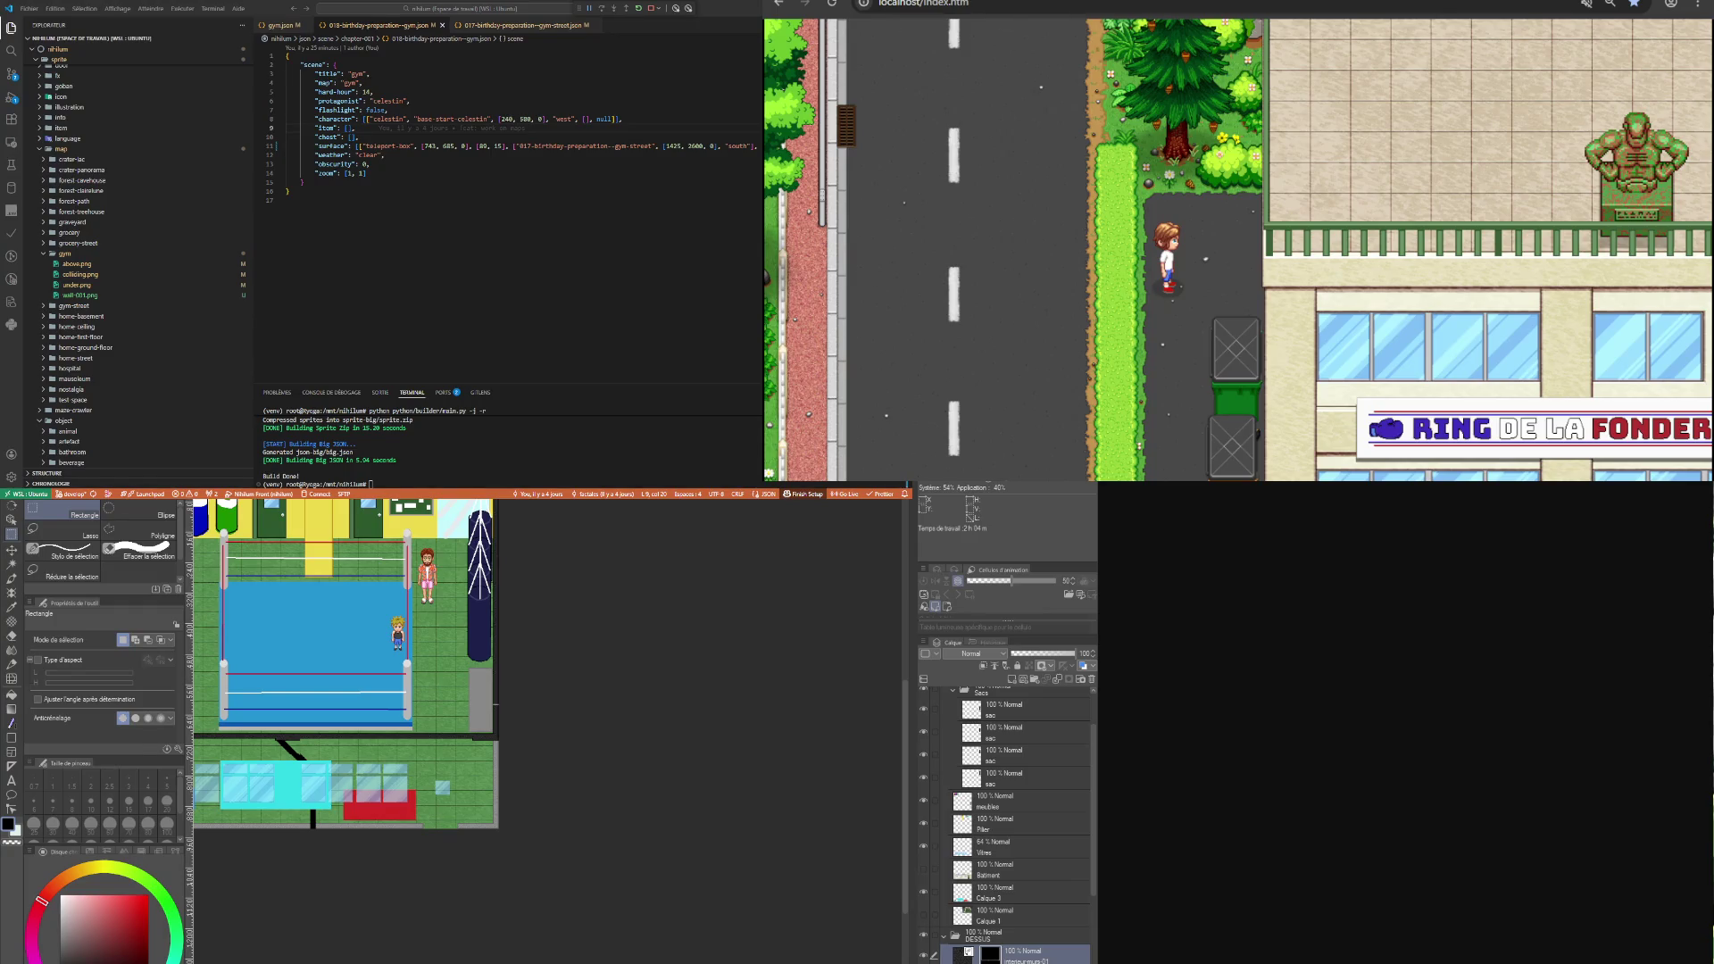
scroll(348, 731, "up", 5)
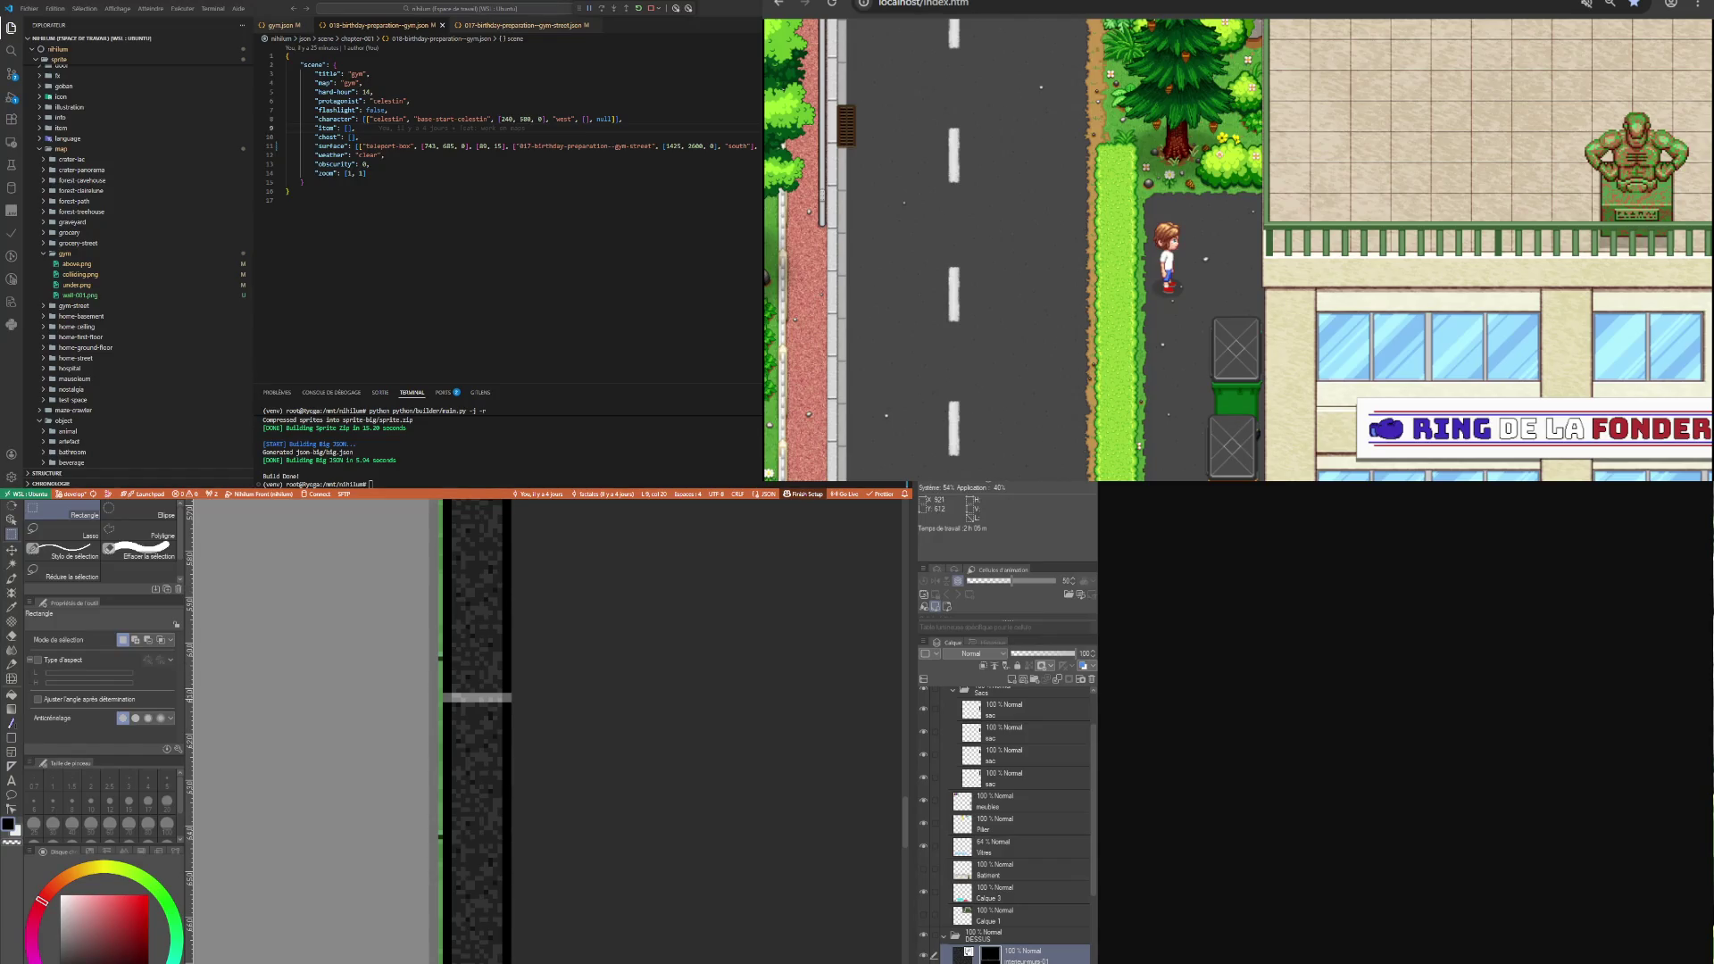
Select the two-pixel light stripe across the vertical wall strip and delete it.
left_click_drag(443, 688, 510, 706)
left_click(571, 764)
scroll(423, 698, "up", 1)
left_click_drag(437, 694, 519, 707)
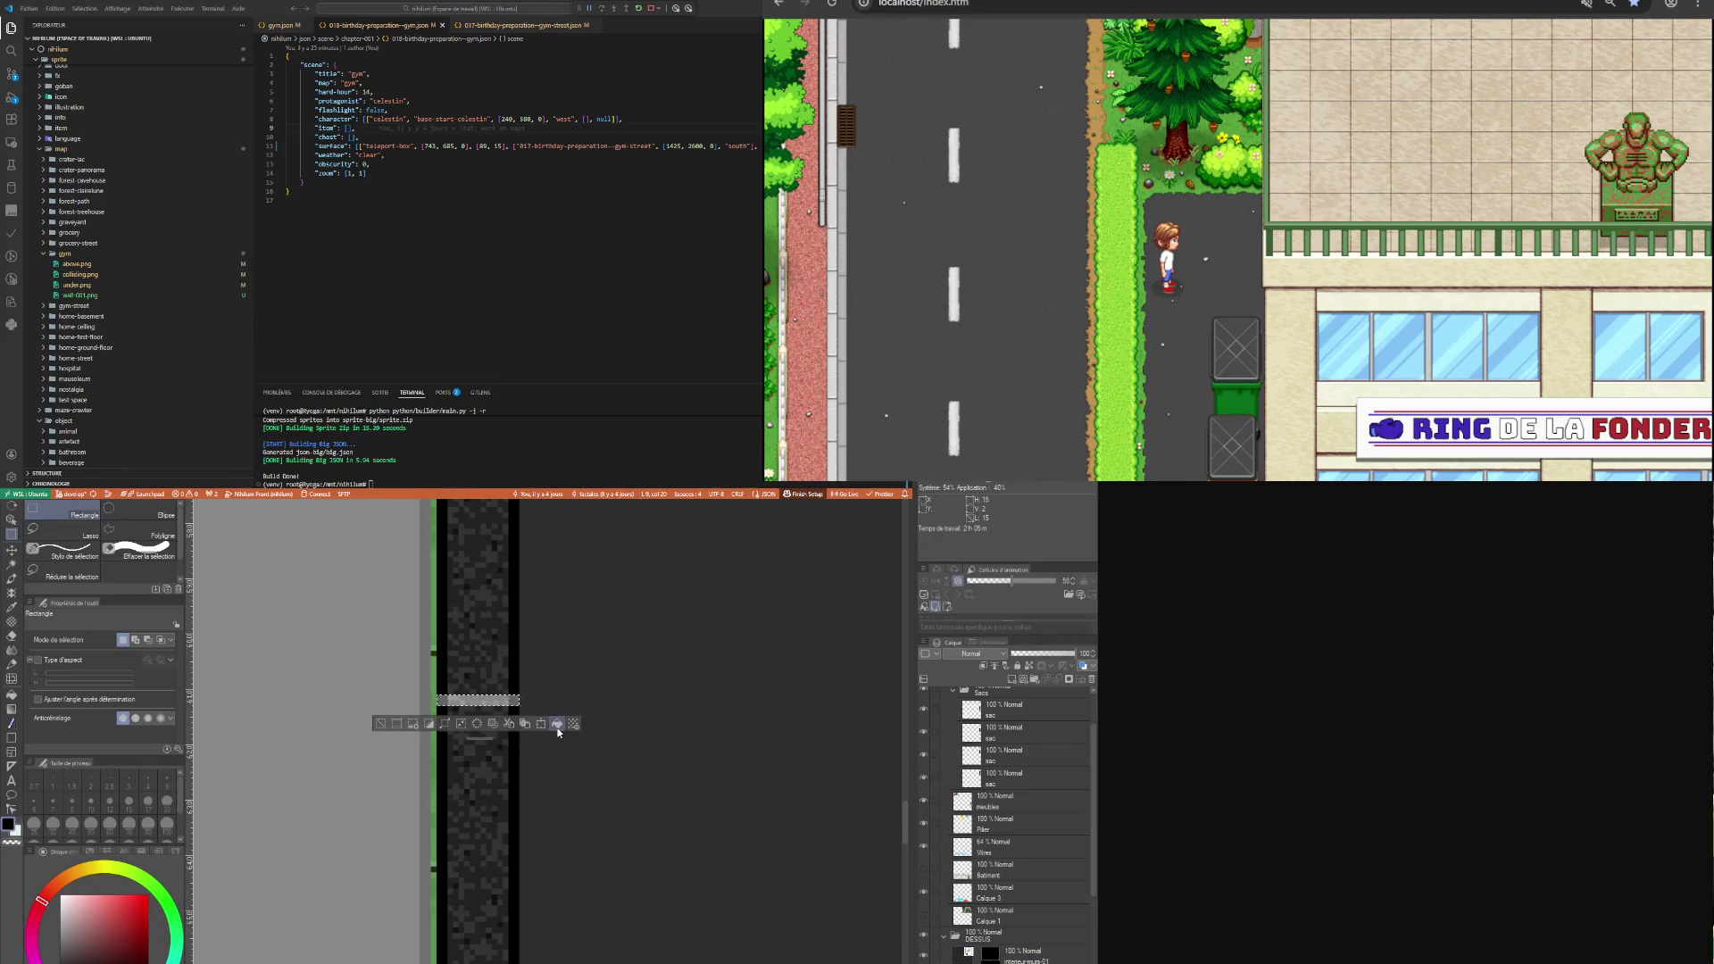
key("Delete")
key("ctrl+d")
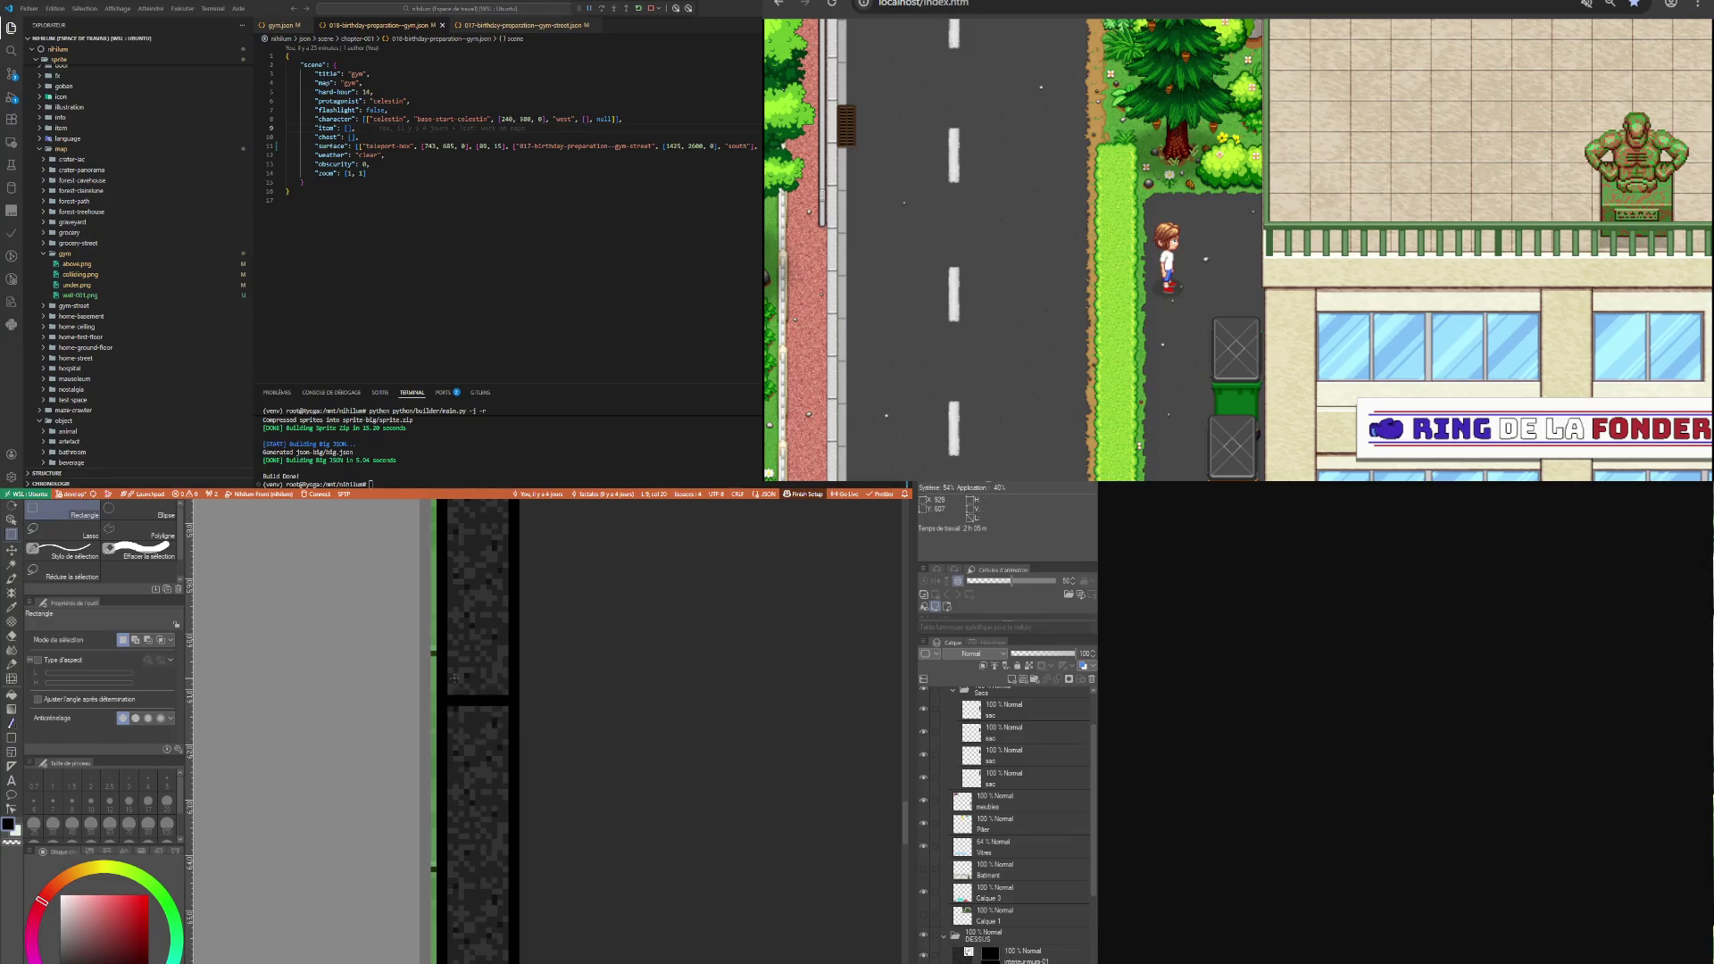
Select the cleared gap and fill it on layer interieur-murs-01 to close the strip.
left_click_drag(506, 706, 505, 706)
left_click_drag(447, 708, 447, 707)
left_click(1002, 958)
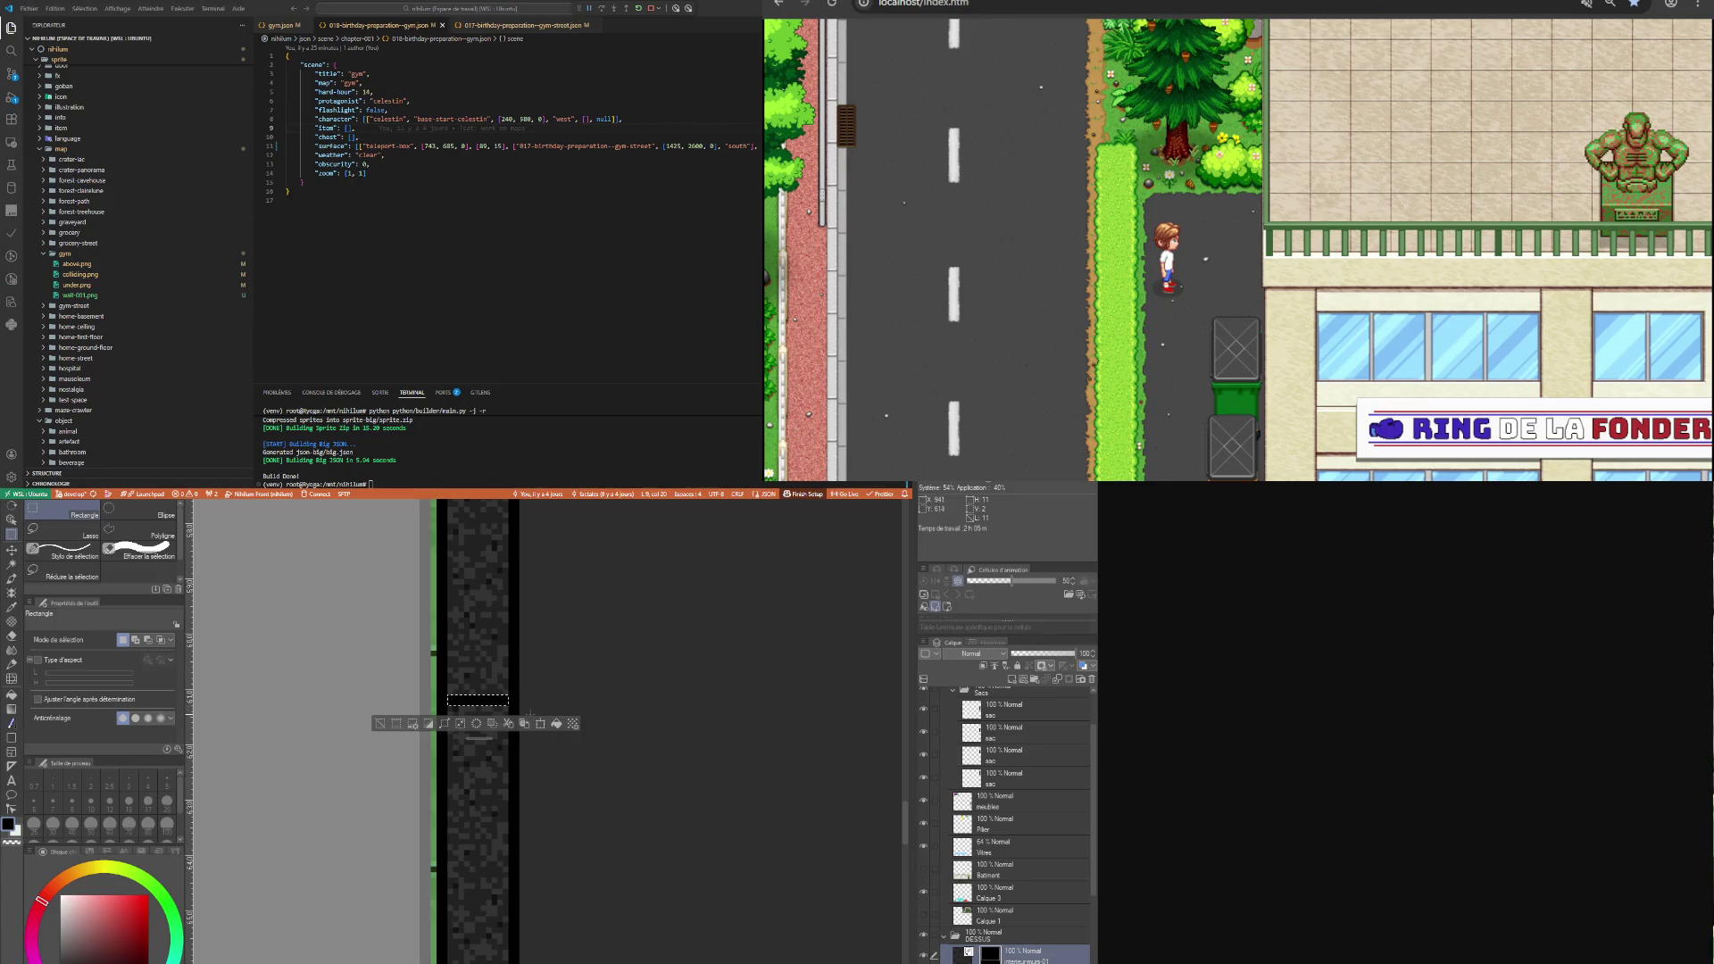
key("ctrl+d")
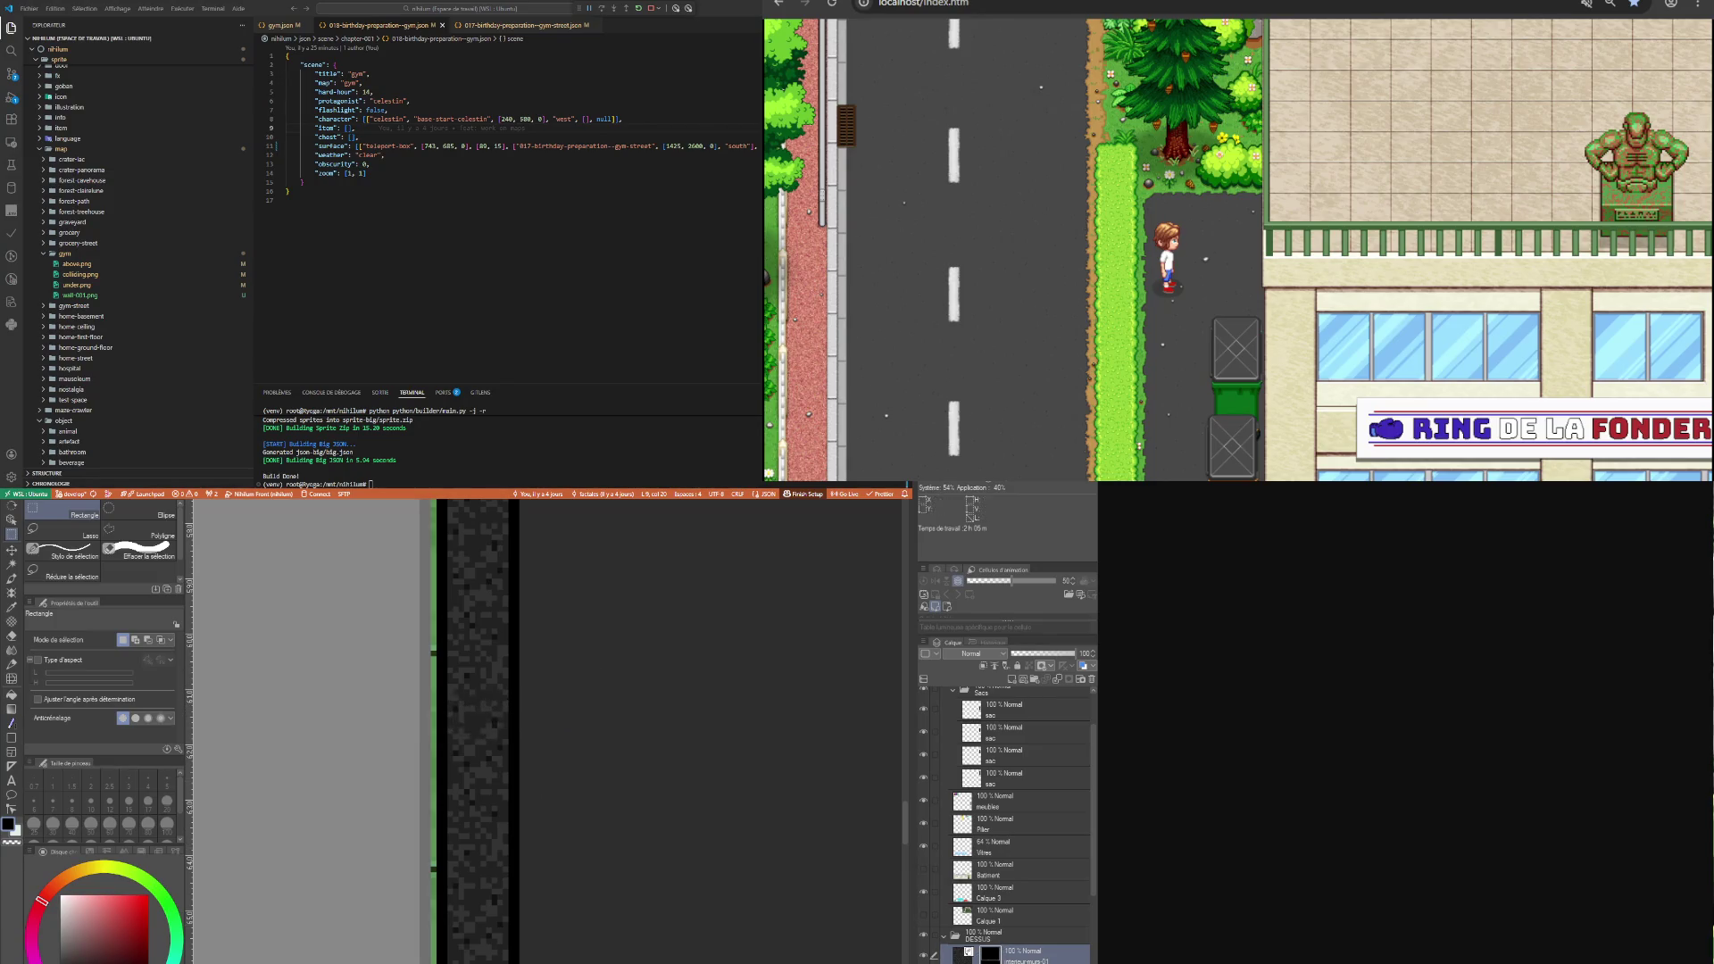